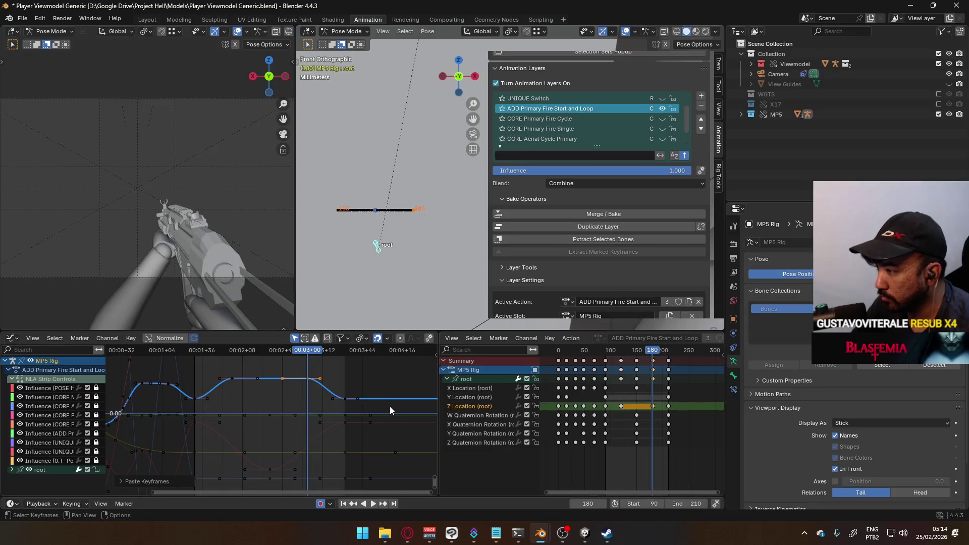
Paste the root bone's keys at frame 180, then calculate and scrub its looping motion path
{"action": "key", "text": "g"}
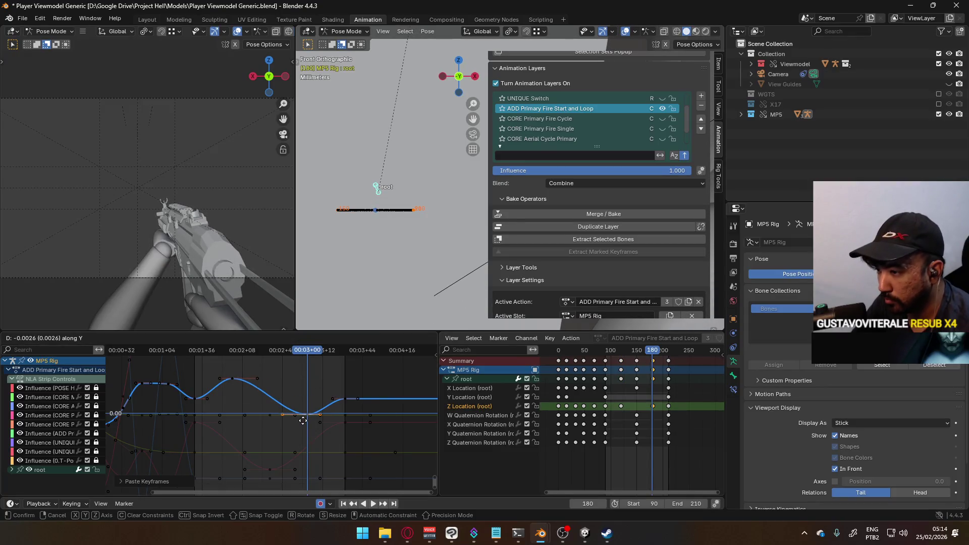
{"action": "left_click", "coordinate": [303, 422]}
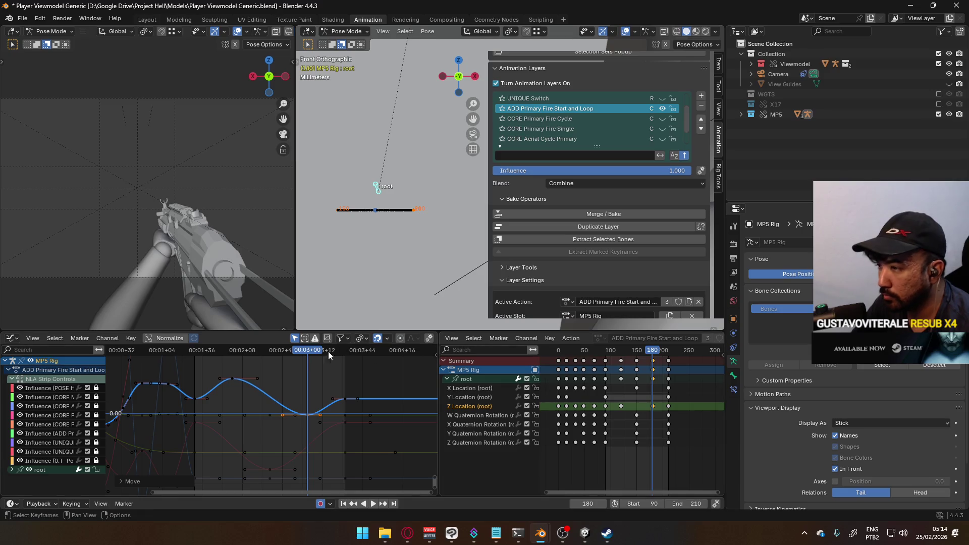
{"action": "key", "text": "q"}
{"action": "left_click", "coordinate": [462, 292]}
{"action": "left_click", "coordinate": [441, 345]}
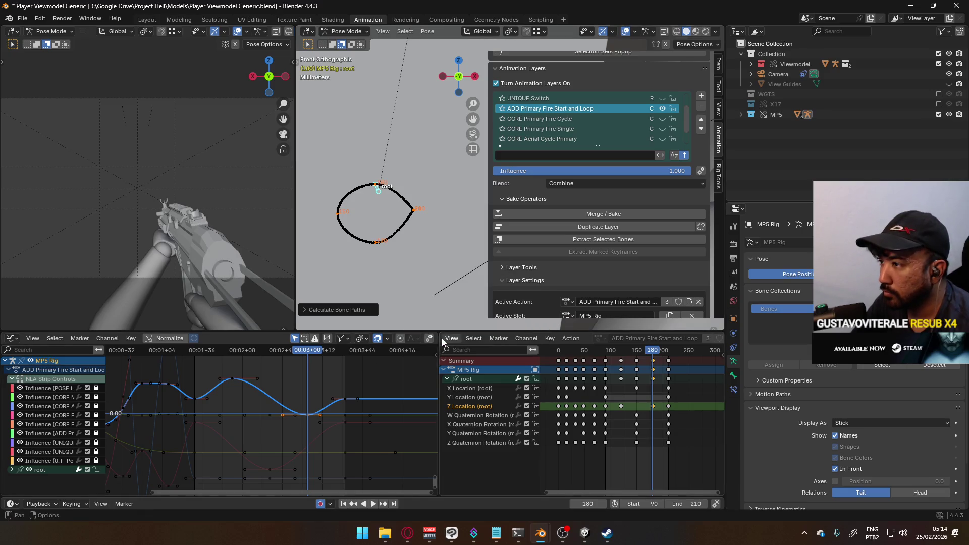
{"action": "mouse_move", "coordinate": [653, 352]}
{"action": "left_mouse_down"}
{"action": "mouse_move", "coordinate": [570, 352]}
{"action": "mouse_move", "coordinate": [670, 352]}
{"action": "mouse_move", "coordinate": [607, 353]}
{"action": "left_mouse_up"}
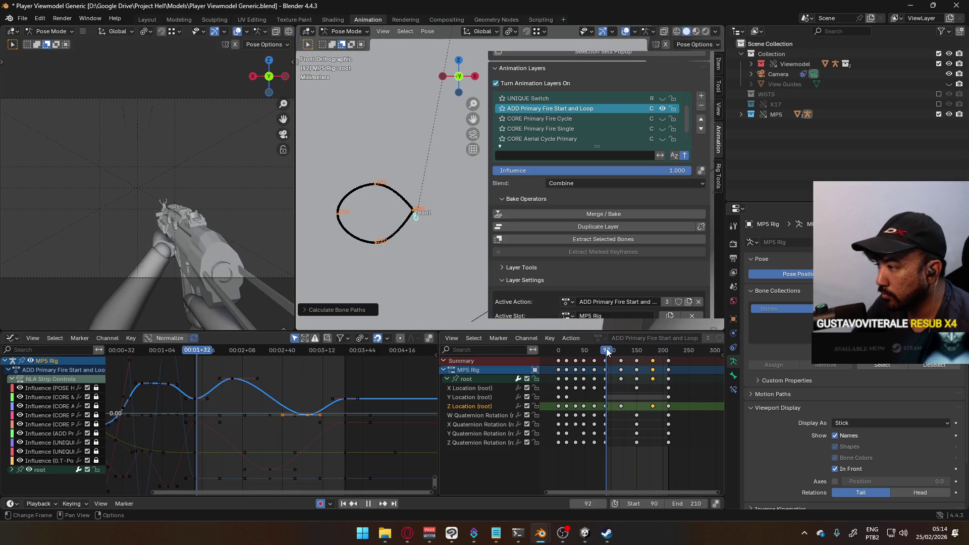
Play the fire animation, select keys from frame 92 onward, go to frame 90, and duplicate the layer
{"action": "key", "text": "space"}
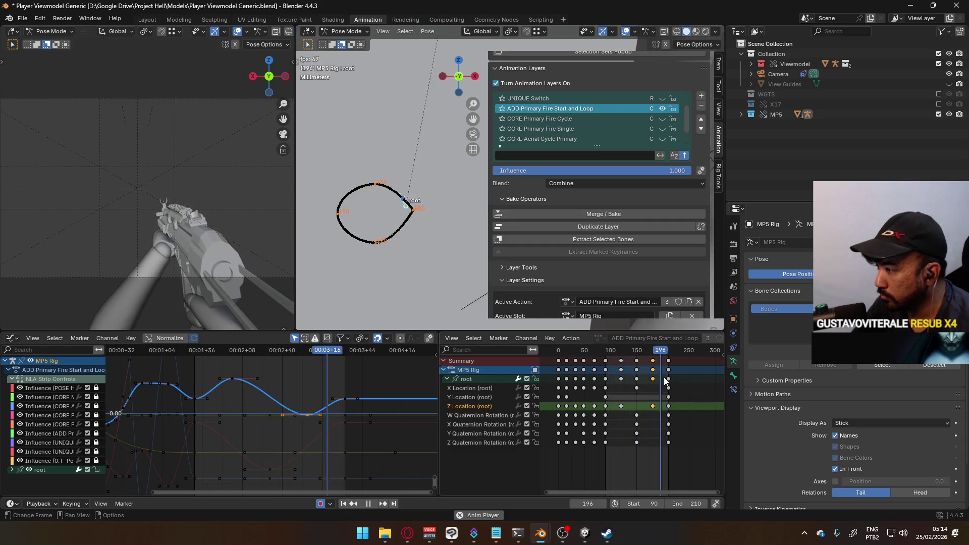
{"action": "key", "text": "Escape"}
{"action": "key", "text": "ctrl+shift+space"}
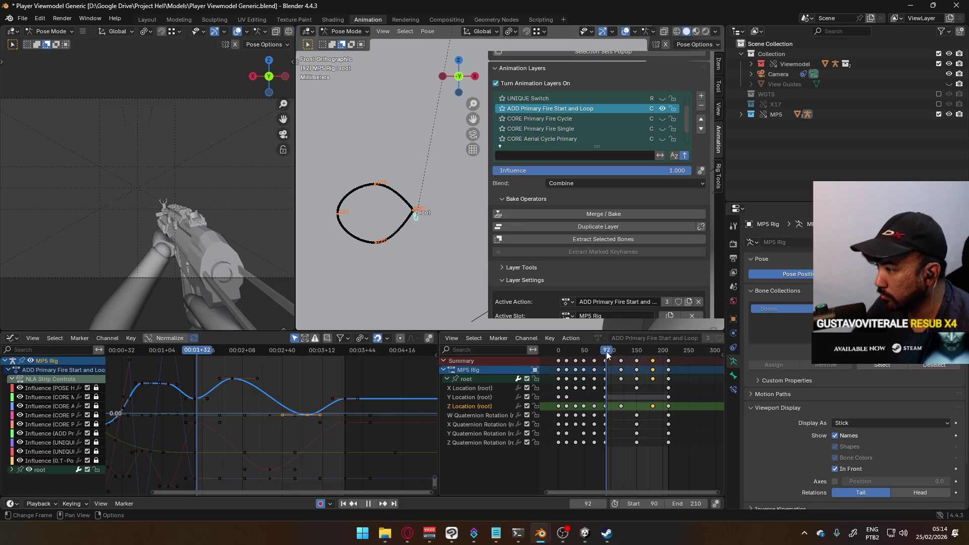
{"action": "left_click", "coordinate": [620, 363], "text": "ctrl"}
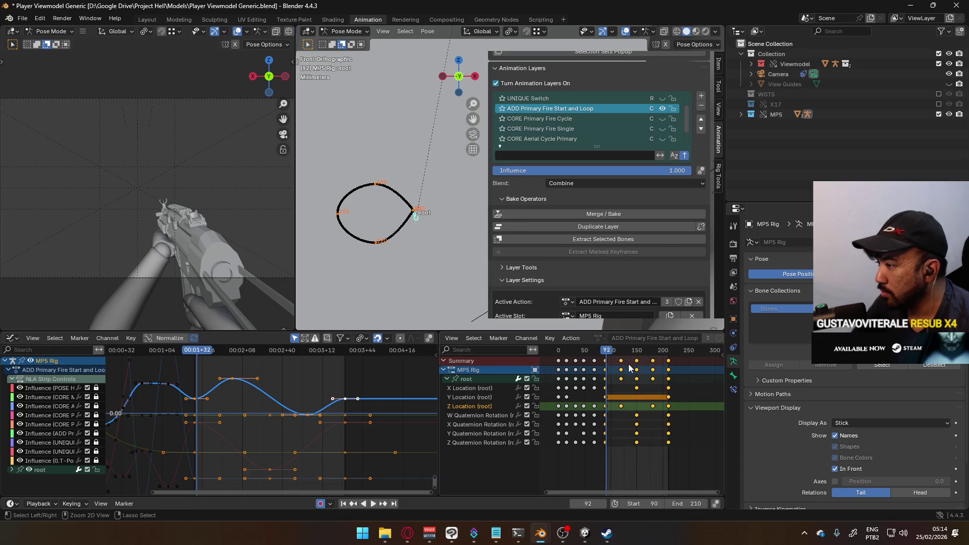
{"action": "key", "text": "Left"}
{"action": "key", "text": "Left"}
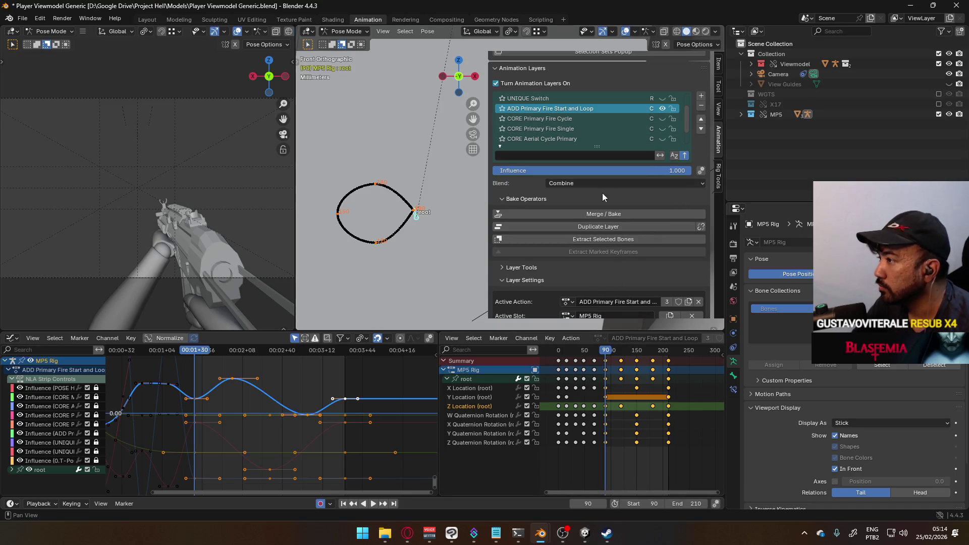
{"action": "left_click", "coordinate": [610, 223]}
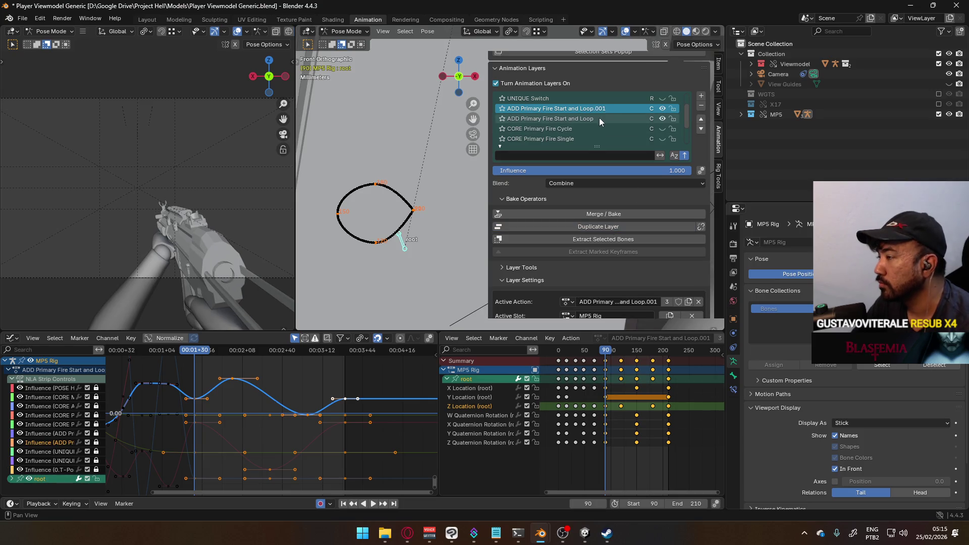
Rename the layers 'ADD Primary Fire Start' and 'ADD Primary Fire Loop', hide Start, and play the loop
{"action": "double_click", "coordinate": [561, 118]}
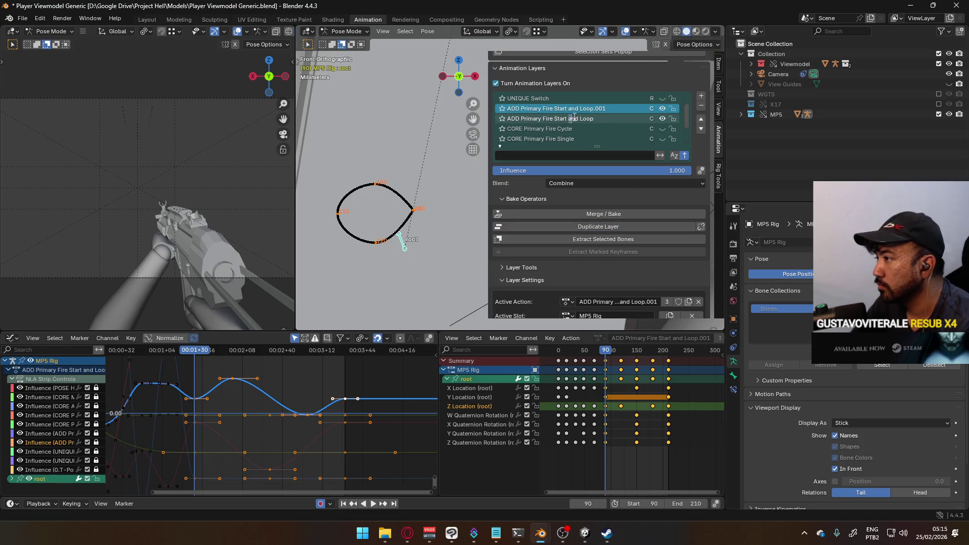
{"action": "key", "text": "Return"}
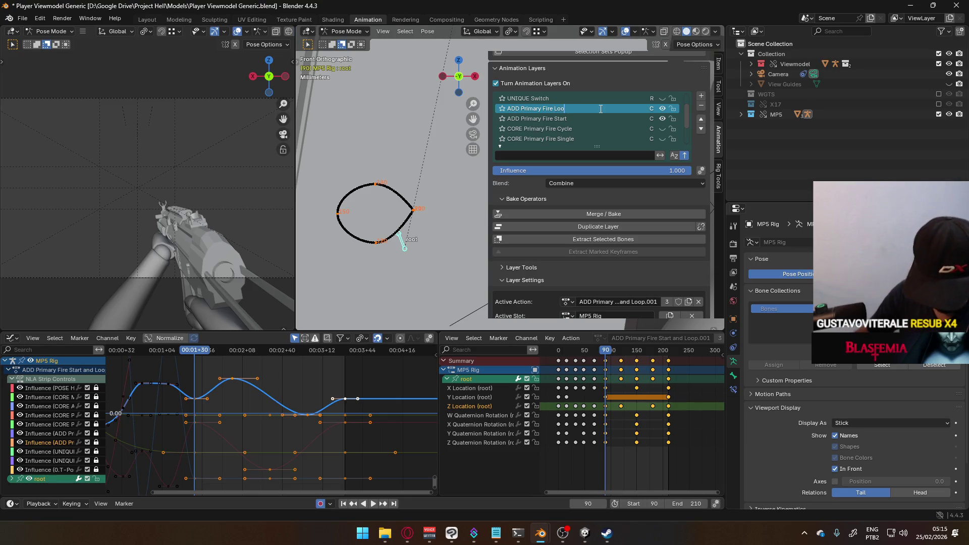
{"action": "key", "text": "Return"}
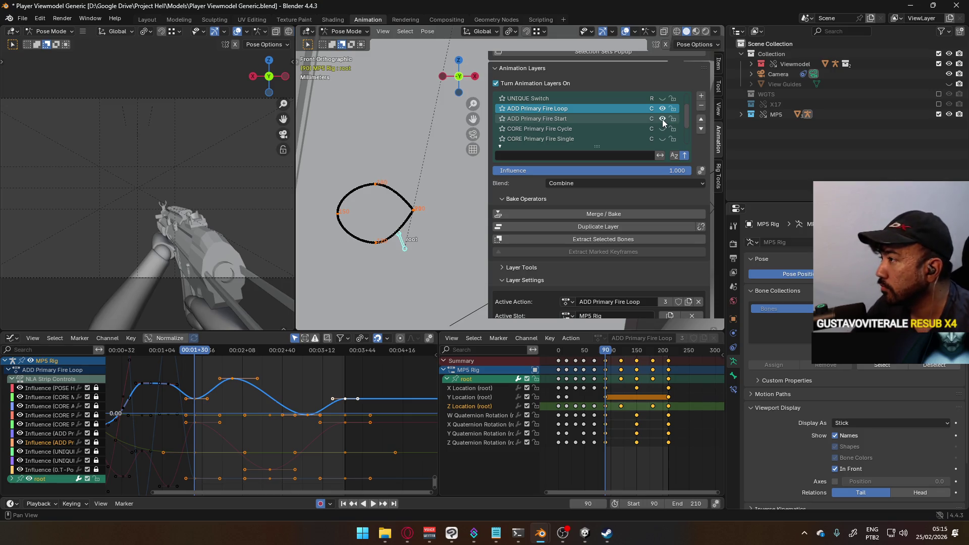
{"action": "left_click", "coordinate": [662, 121]}
{"action": "key", "text": "space"}
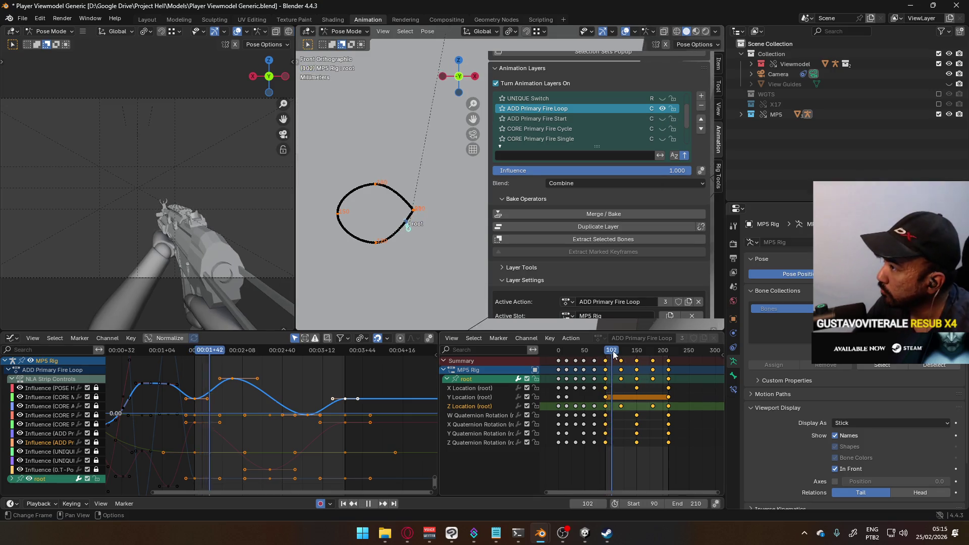
Delete all loop-layer keys before frame 90
{"action": "left_click_drag", "start_coordinate": [665, 353], "coordinate": [605, 356]}
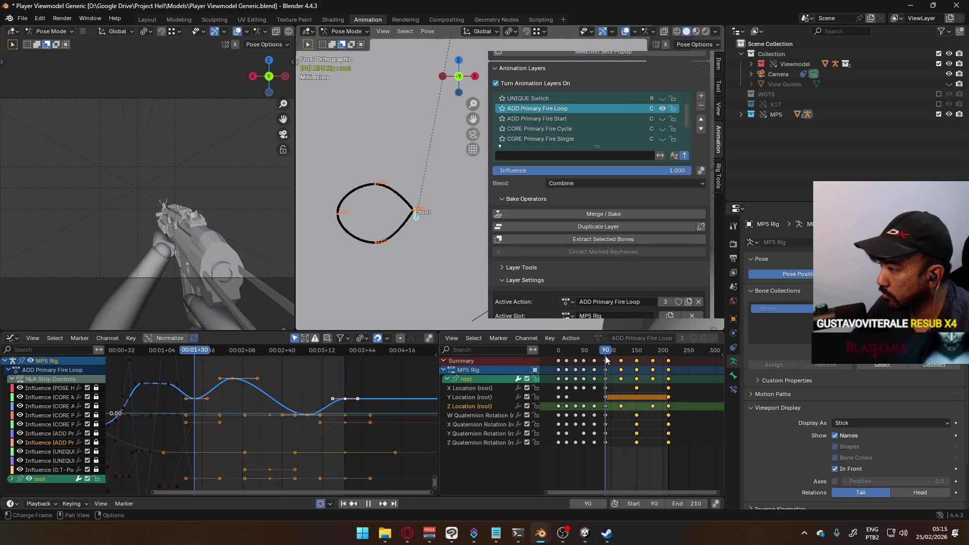
{"action": "key", "text": "space"}
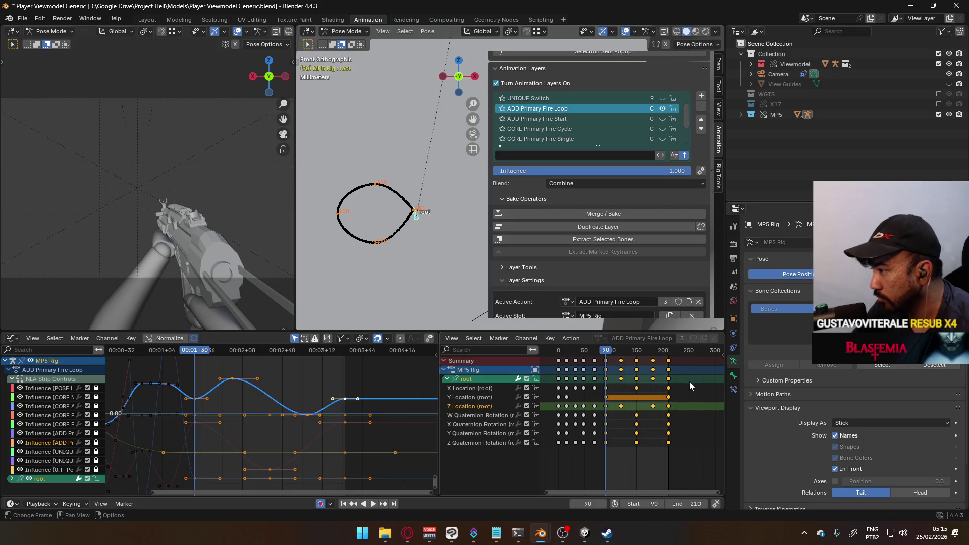
{"action": "scroll", "coordinate": [601, 376], "scroll_direction": "down", "scroll_amount": 2}
{"action": "key", "text": "bracketleft"}
{"action": "key", "text": "Delete"}
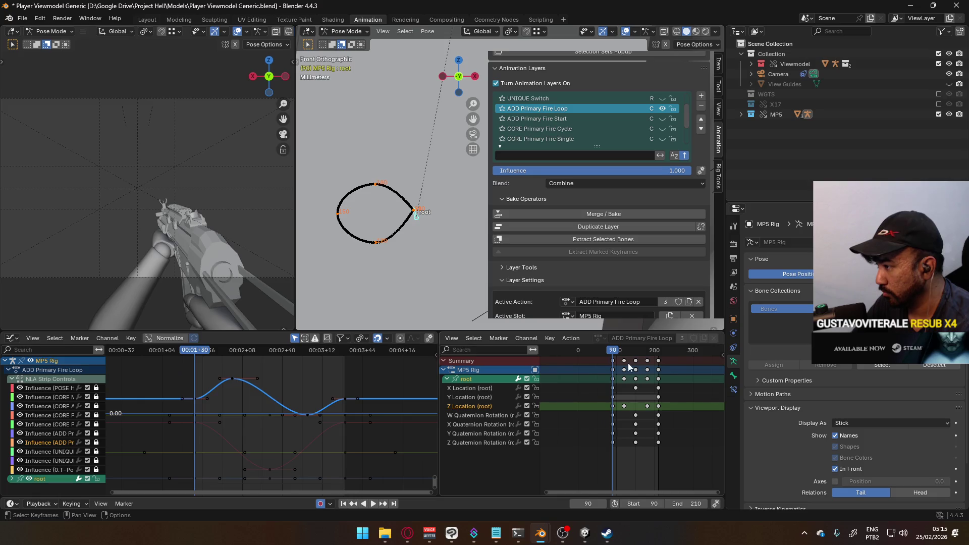
Select the X and Z Location keys and set their extrapolation to Make Cyclic
{"action": "right_click", "coordinate": [676, 400]}
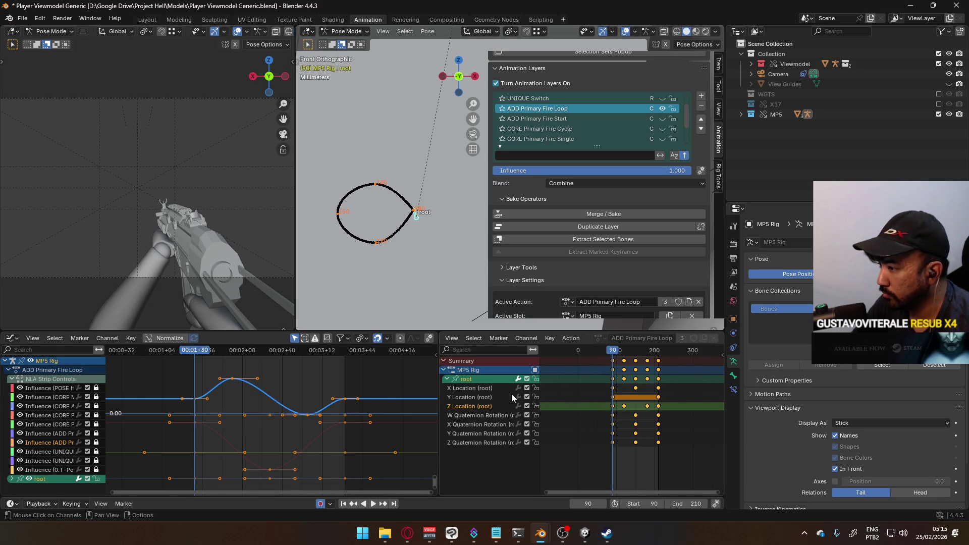
{"action": "left_click", "coordinate": [488, 389]}
{"action": "left_click", "coordinate": [482, 409], "text": "ctrl"}
{"action": "left_click", "coordinate": [480, 408]}
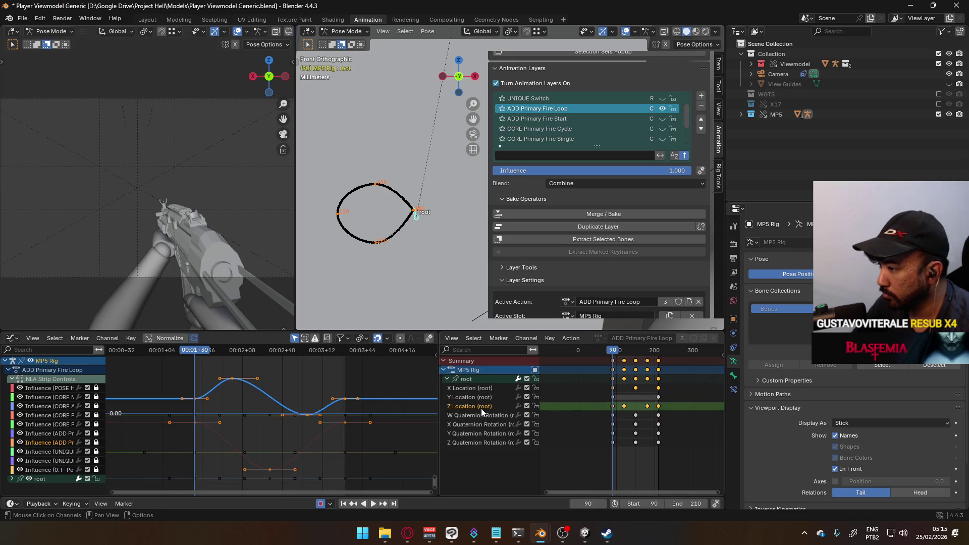
{"action": "left_click", "coordinate": [474, 389], "text": "ctrl"}
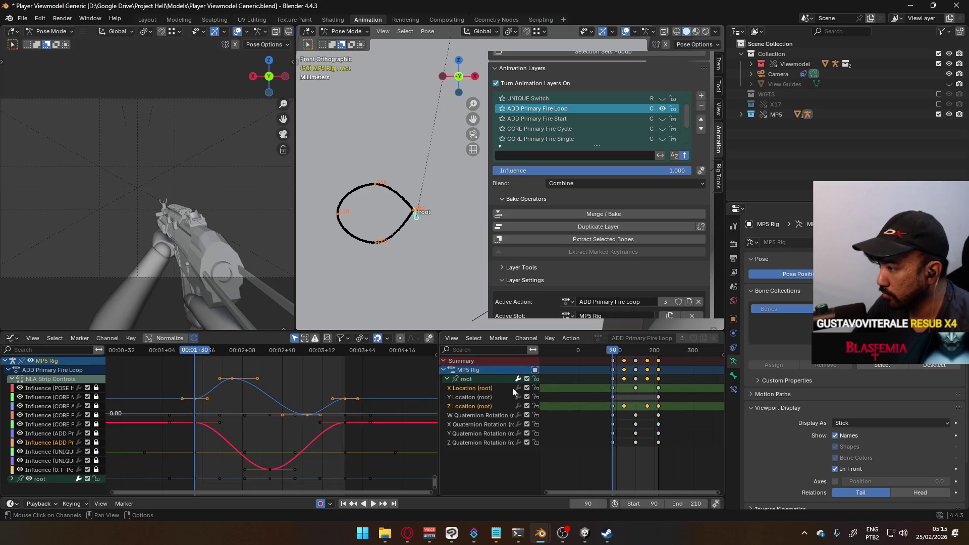
{"action": "left_click", "coordinate": [635, 387]}
{"action": "key", "text": "b"}
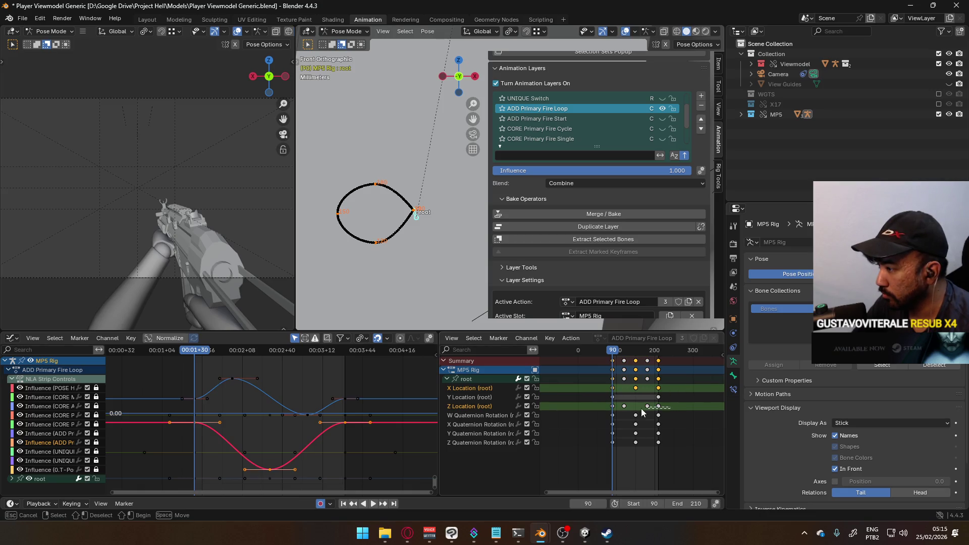
{"action": "left_click_drag", "start_coordinate": [592, 405], "coordinate": [597, 405]}
{"action": "double_click", "coordinate": [662, 405]}
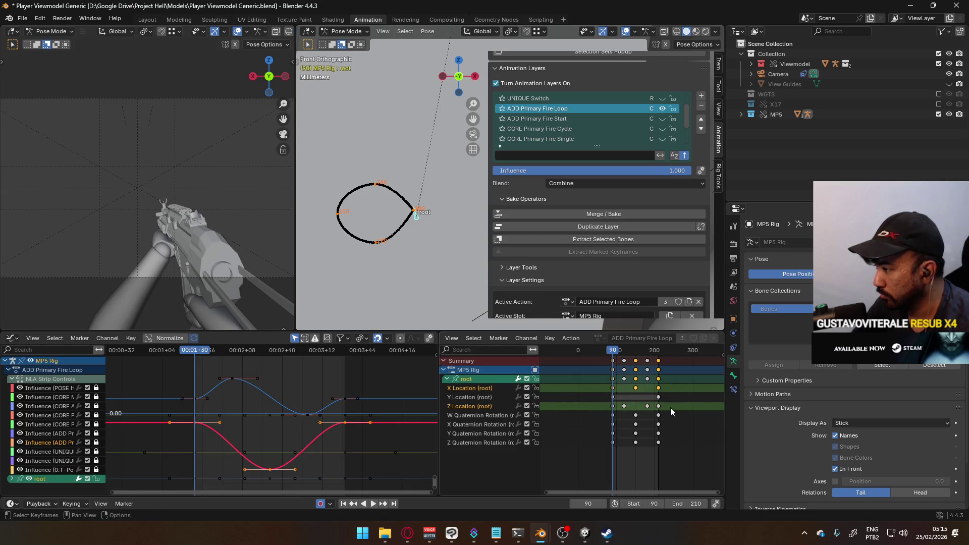
{"action": "key", "text": "shift+e"}
{"action": "left_click", "coordinate": [337, 399]}
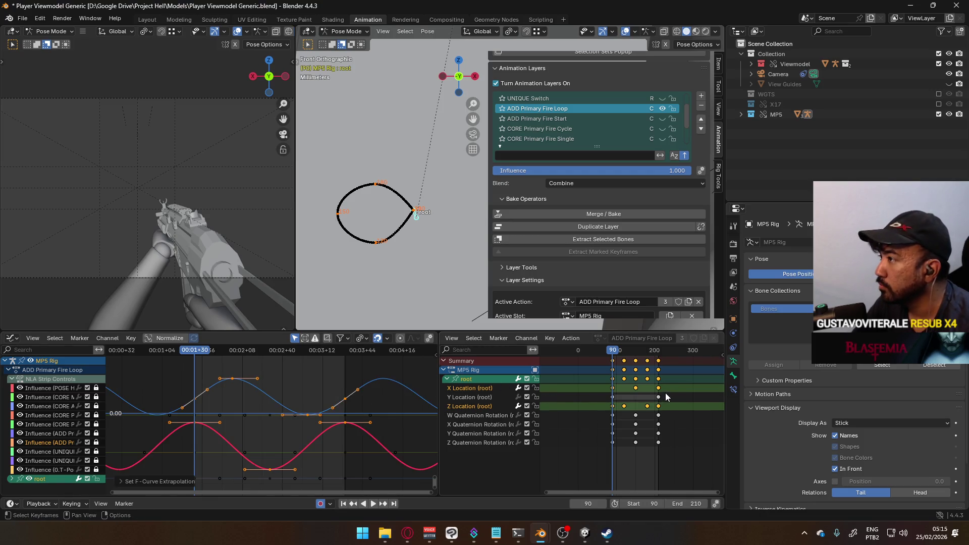
Copy all of the root bone's keys and switch to the ADD Primary Fire Start layer
{"action": "left_click_drag", "start_coordinate": [674, 358], "coordinate": [597, 407]}
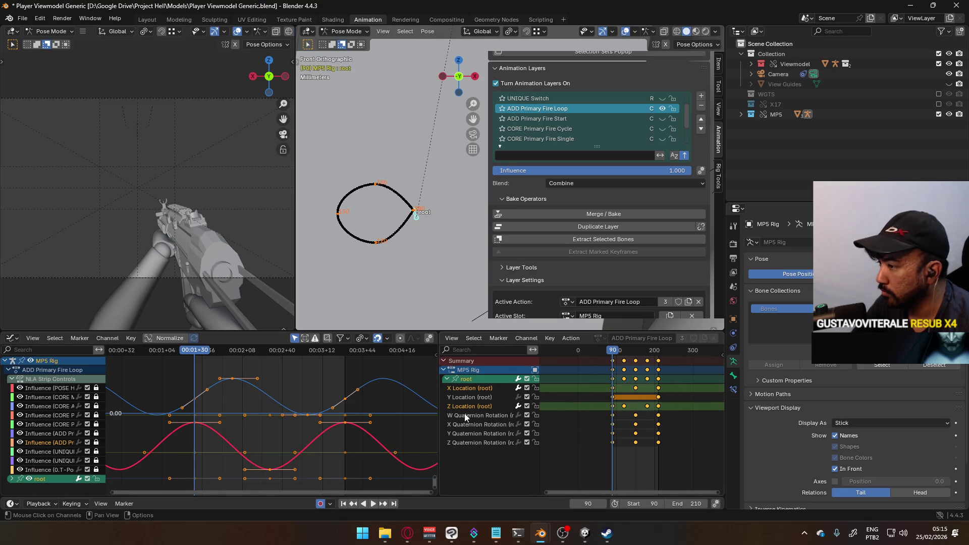
{"action": "key", "text": "a"}
{"action": "key", "text": "ctrl+c"}
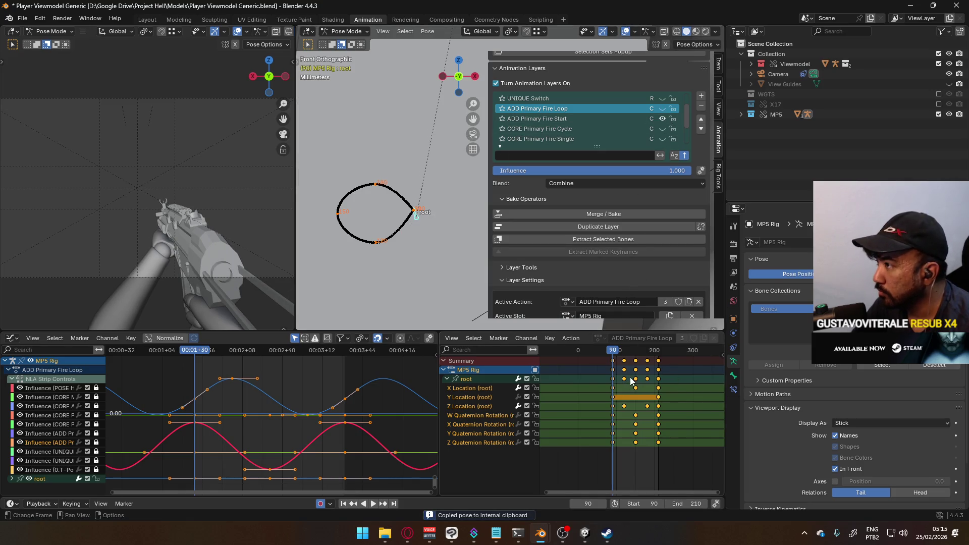
{"action": "left_click", "coordinate": [581, 119]}
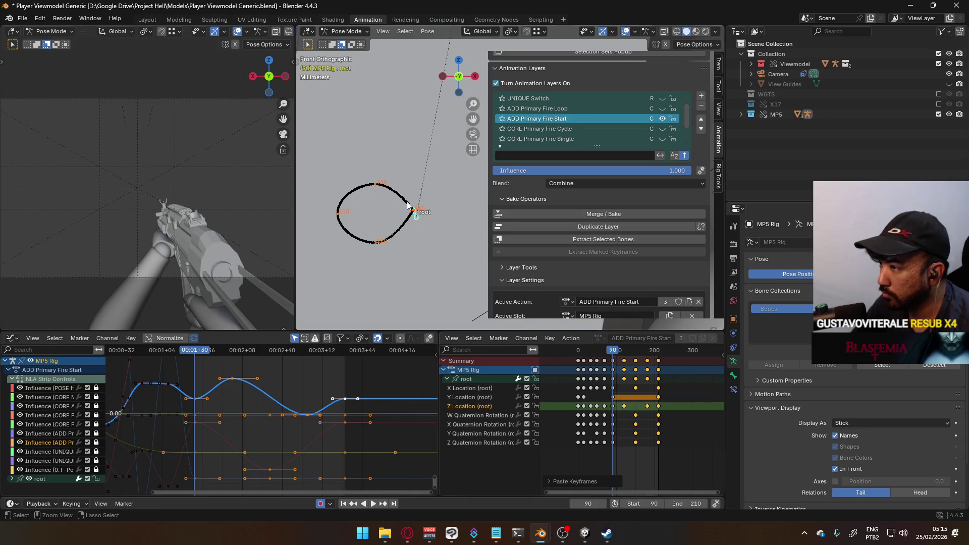
Paste the copied keys into ADD Primary Fire Start, trying then undoing cyclic extrapolation
{"action": "key", "text": "ctrl+v"}
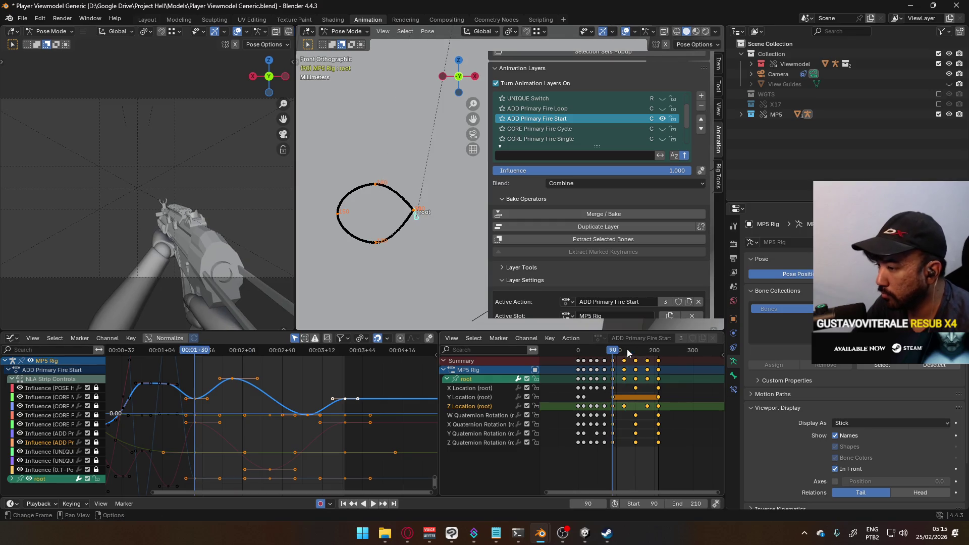
{"action": "key", "text": "shift+e"}
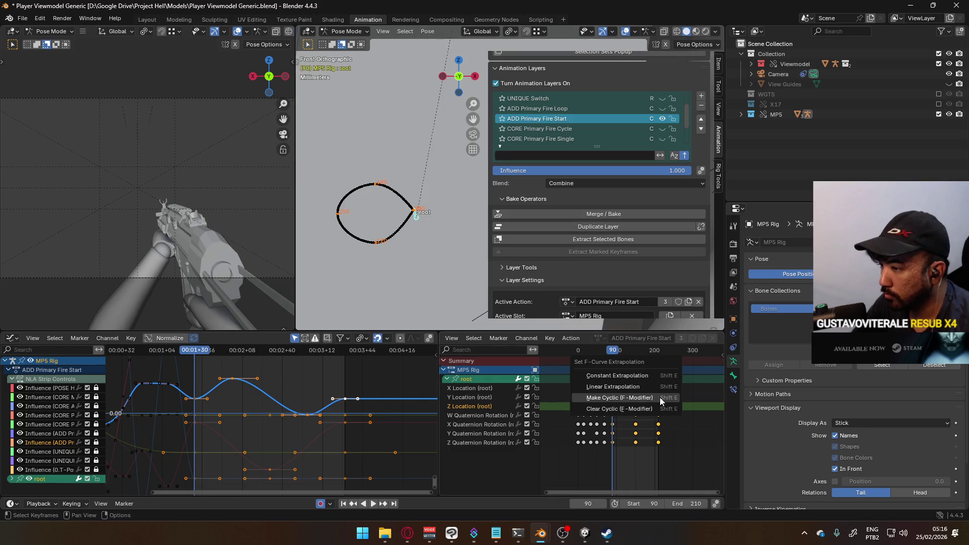
{"action": "left_click", "coordinate": [659, 398]}
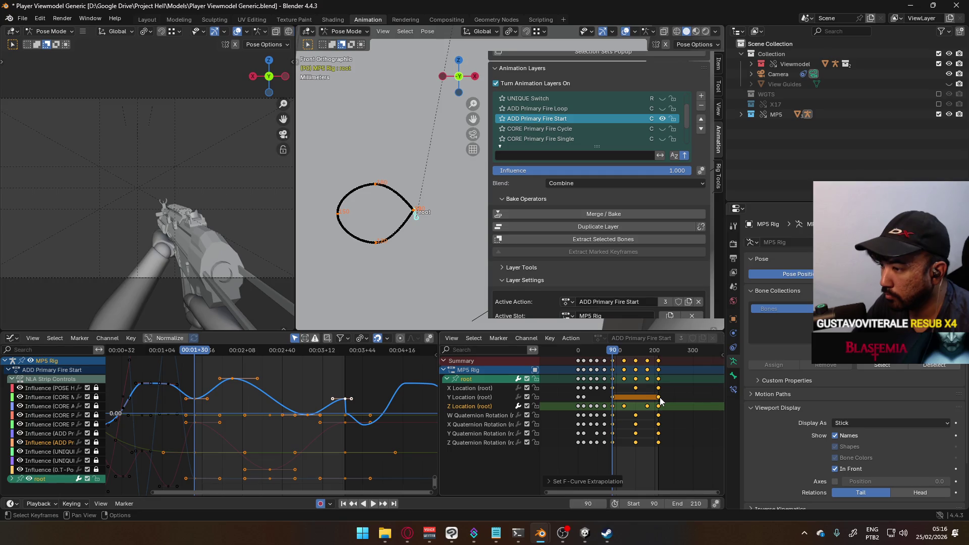
{"action": "key", "text": "ctrl+z"}
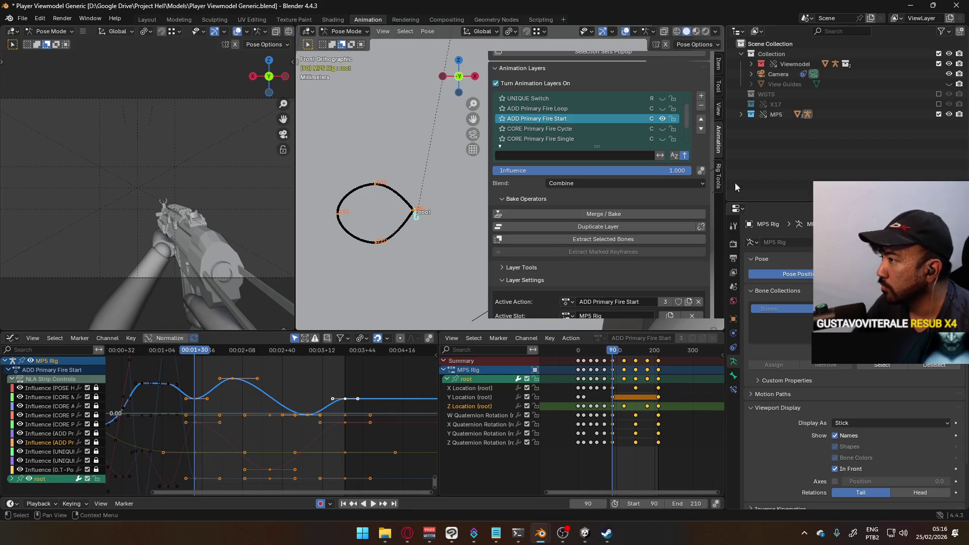
Show ADD Primary Fire Loop, hide Fire Start, and make the Loop layer active
{"action": "left_click", "coordinate": [662, 108]}
{"action": "left_click", "coordinate": [661, 117]}
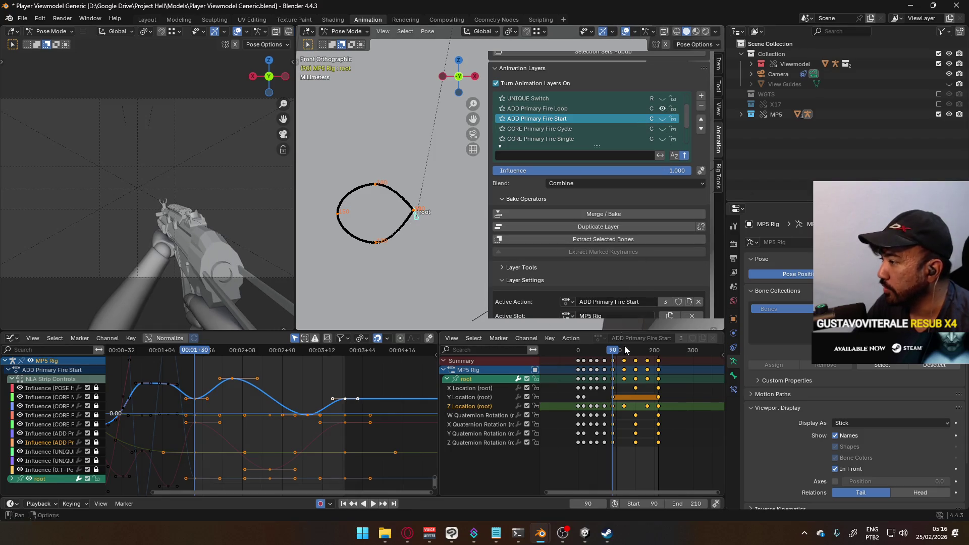
{"action": "left_click", "coordinate": [570, 109]}
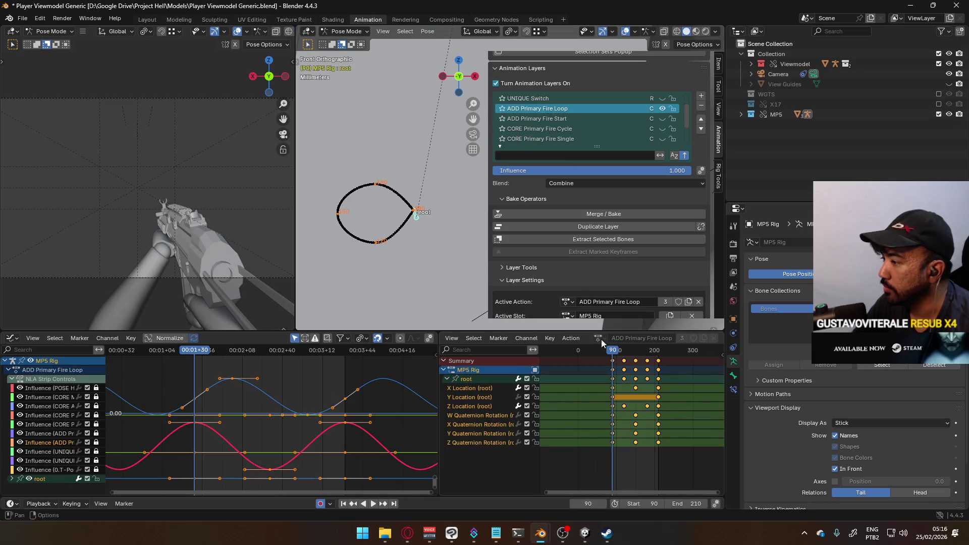
Play the fire loop and calculate the root bone's motion path, revealing a closed loop
{"action": "key", "text": "space"}
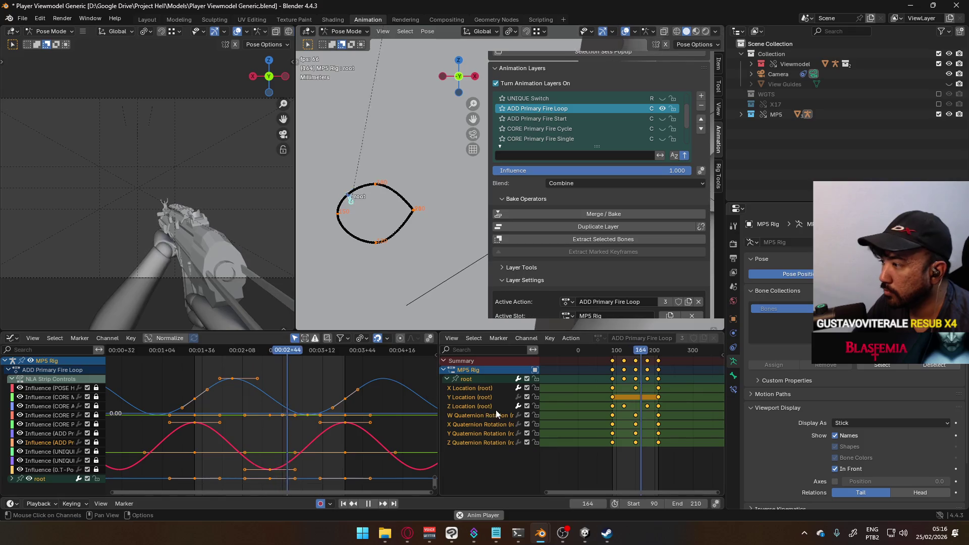
{"action": "right_click", "coordinate": [380, 200]}
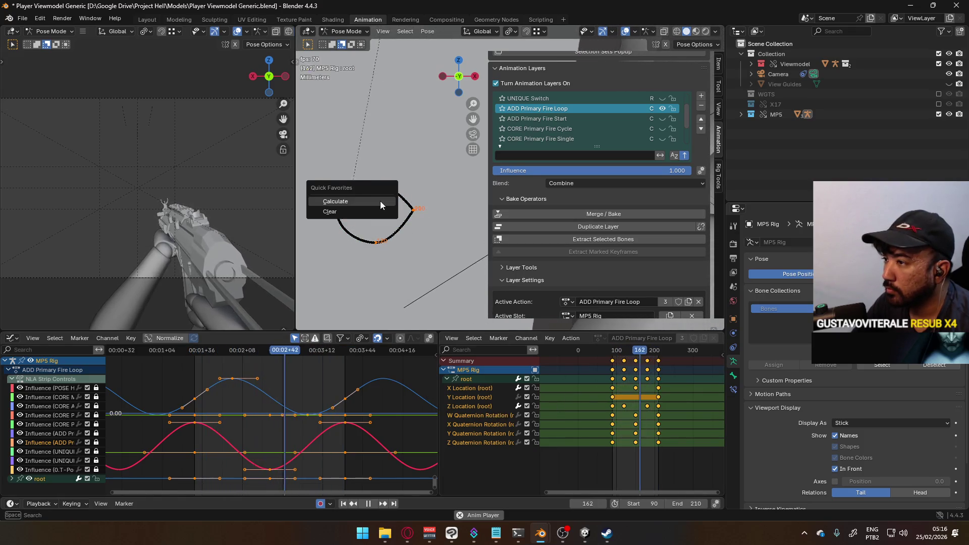
{"action": "left_click", "coordinate": [379, 215]}
{"action": "left_click", "coordinate": [358, 246]}
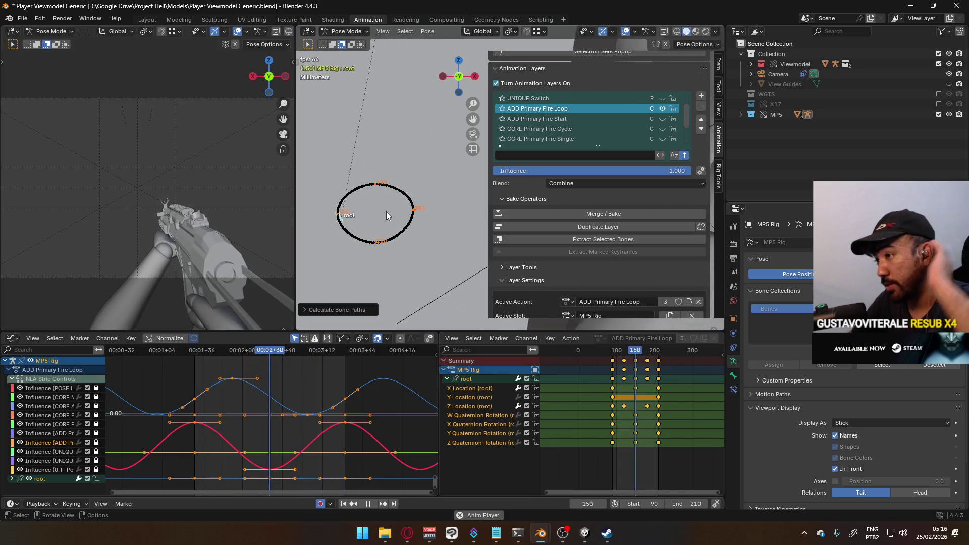
{"action": "key", "text": "space"}
Preview the motion and select the root's Z Location key at frame 120
{"action": "left_click_drag", "start_coordinate": [302, 349], "coordinate": [238, 350]}
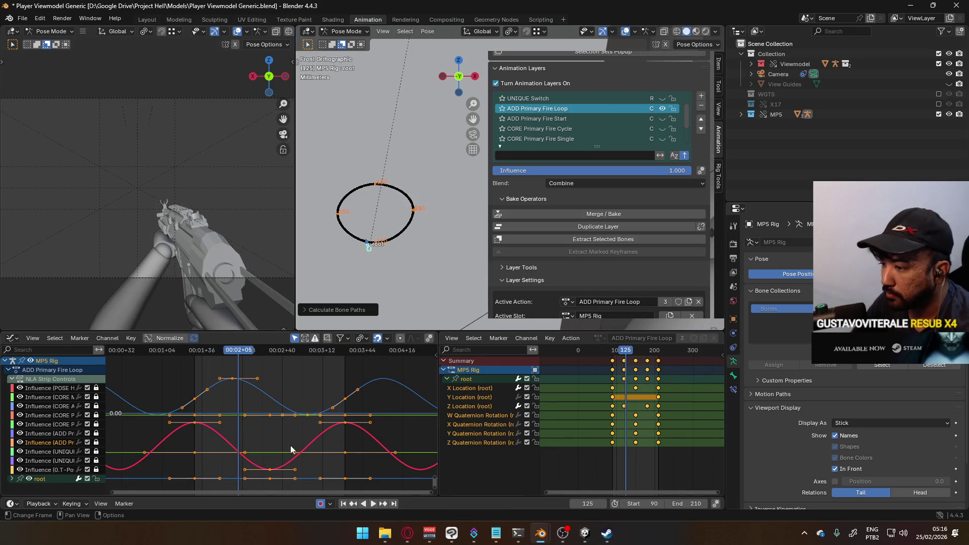
{"action": "left_click", "coordinate": [234, 379]}
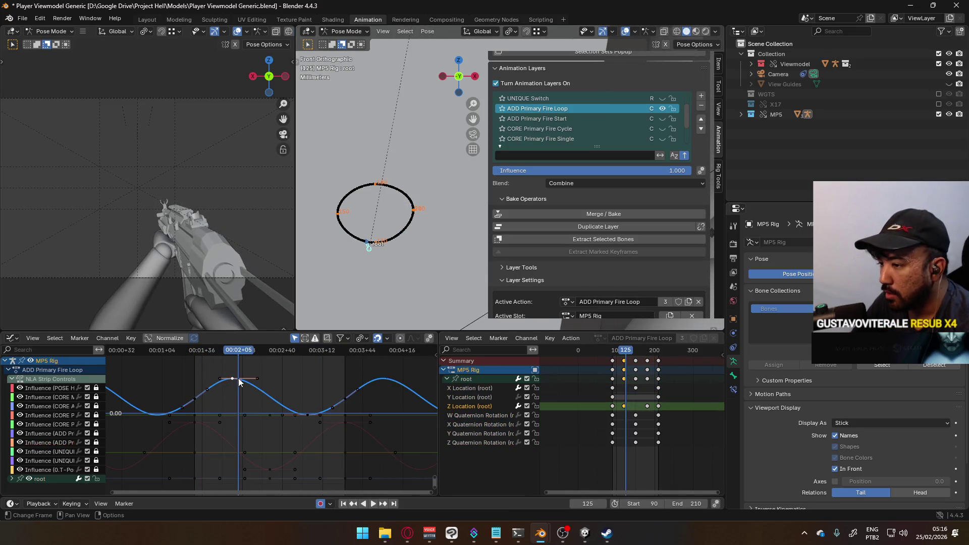
{"action": "left_click", "coordinate": [347, 399]}
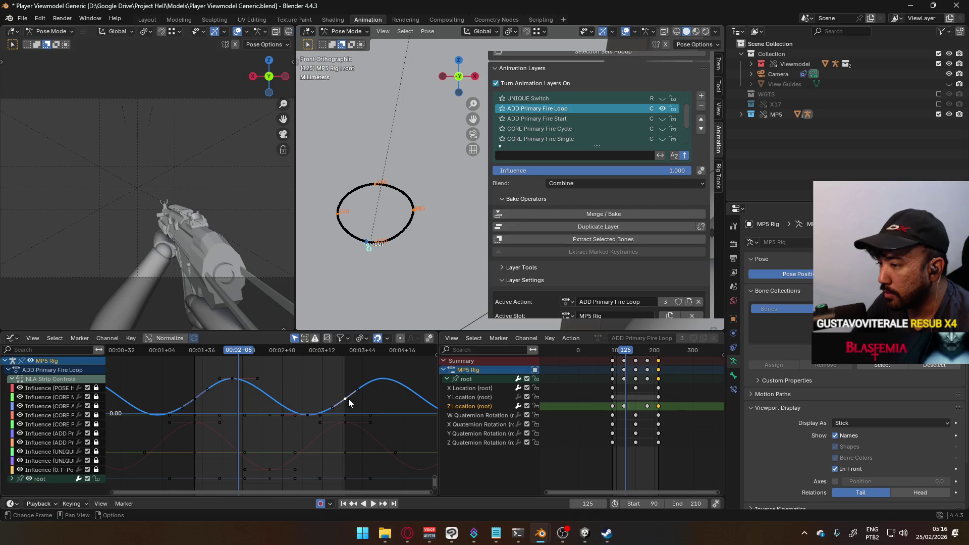
{"action": "key", "text": "space"}
{"action": "left_click", "coordinate": [625, 348]}
{"action": "left_click_drag", "start_coordinate": [625, 347], "coordinate": [670, 355]}
{"action": "left_click", "coordinate": [625, 406]}
Paste the key at frame 240, delete the extra Z keys, and make the curve cyclic
{"action": "key", "text": "ctrl+v"}
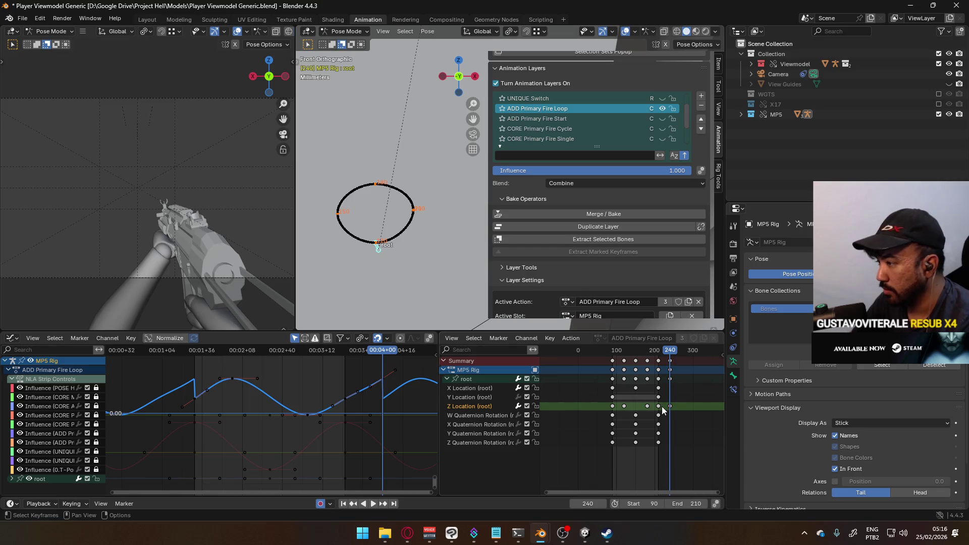
{"action": "key", "text": "x"}
{"action": "left_click", "coordinate": [670, 408]}
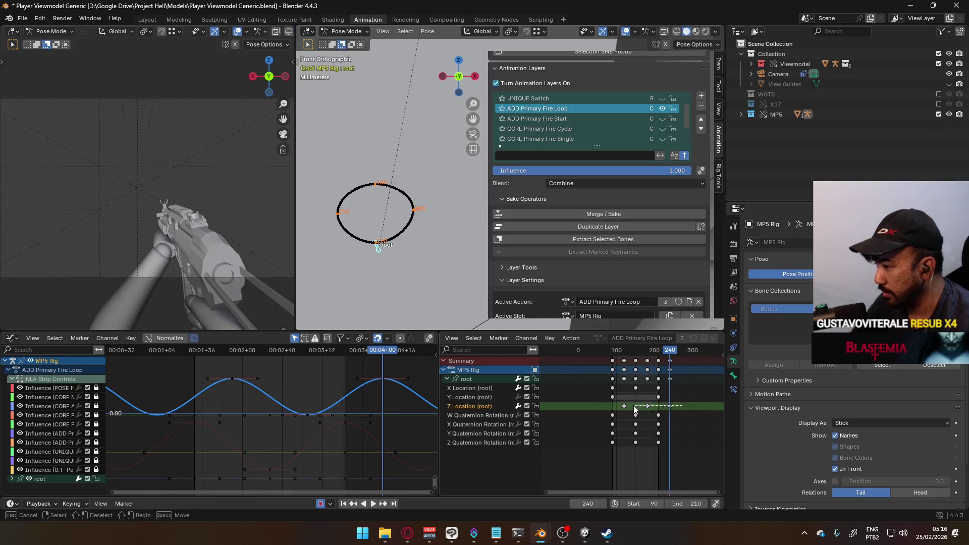
{"action": "left_click_drag", "start_coordinate": [611, 412], "coordinate": [611, 412]}
{"action": "key", "text": "shift+e"}
{"action": "left_click", "coordinate": [599, 397]}
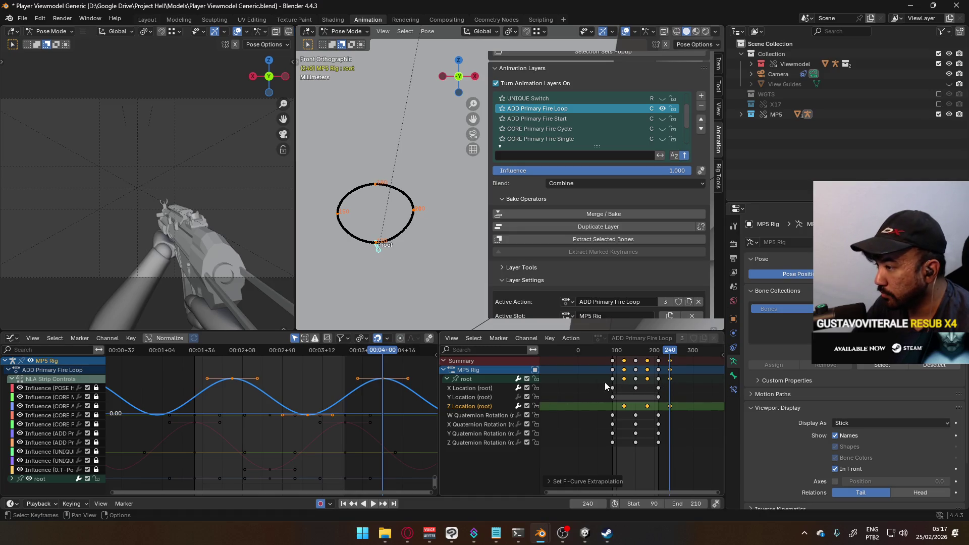
{"action": "left_click", "coordinate": [495, 389]}
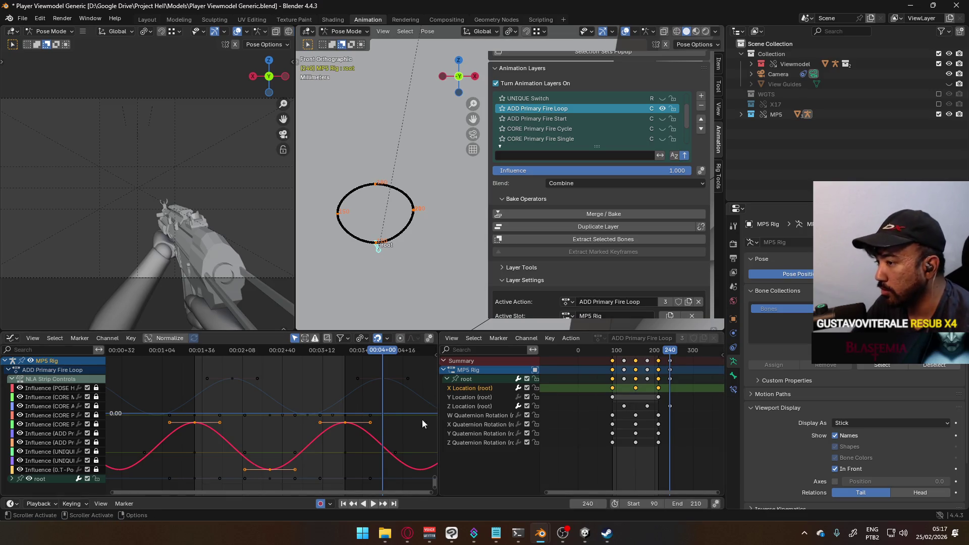
Scale the root's X Location keys vertically to give the loop a bigger sideways sway
{"action": "scroll", "coordinate": [378, 434], "scroll_direction": "down", "scroll_amount": 3}
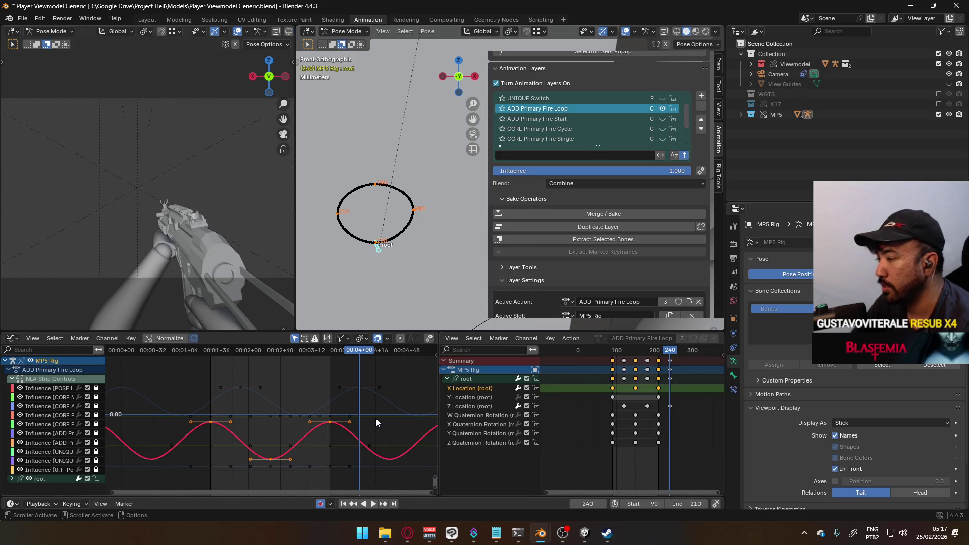
{"action": "key", "text": "space"}
{"action": "key", "text": "s"}
{"action": "key", "text": "y"}
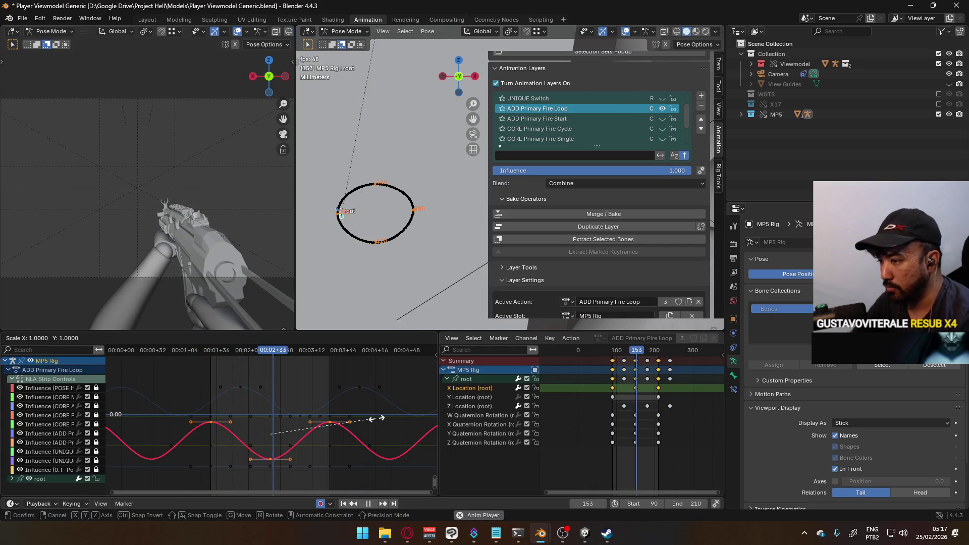
{"action": "key", "text": "y"}
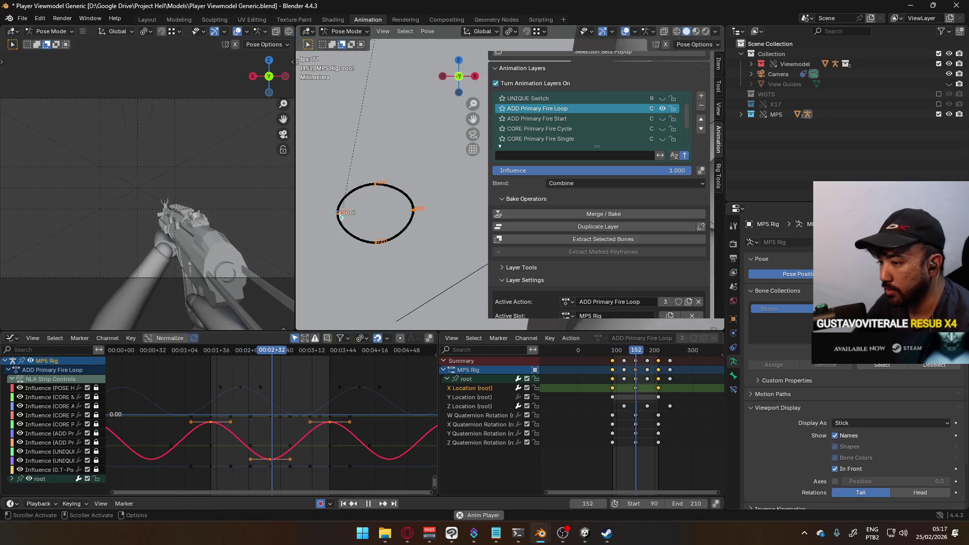
{"action": "key", "text": "y"}
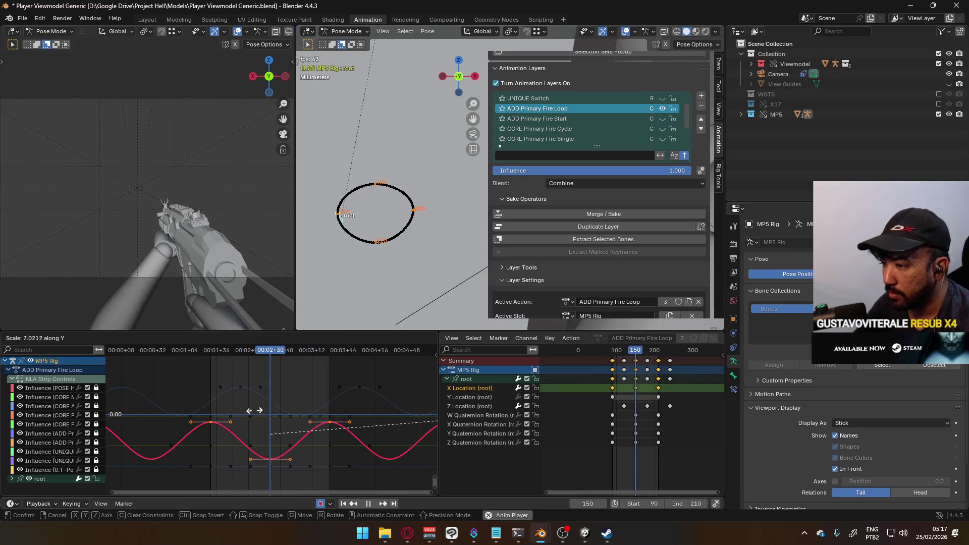
{"action": "key", "text": "Escape"}
{"action": "key", "text": "s"}
{"action": "key", "text": "y"}
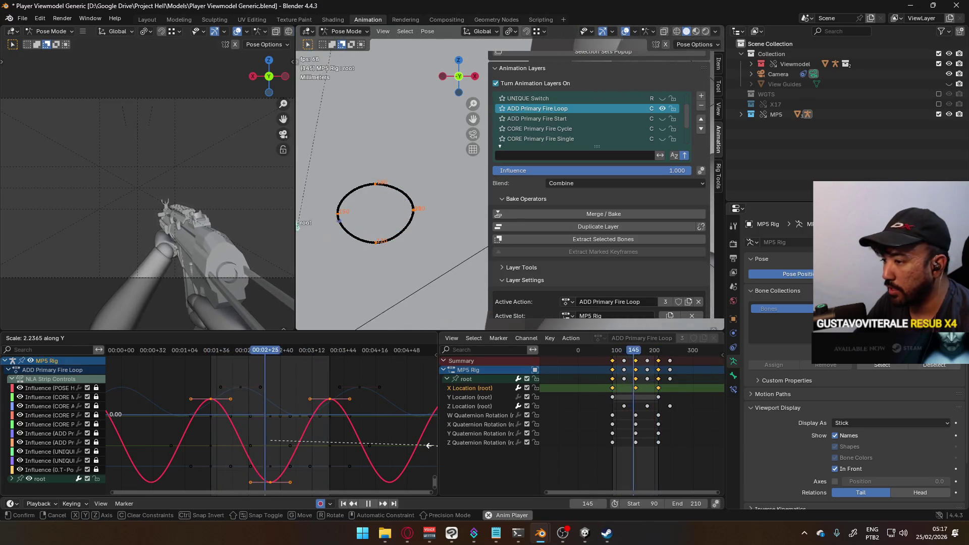
{"action": "left_click", "coordinate": [117, 441]}
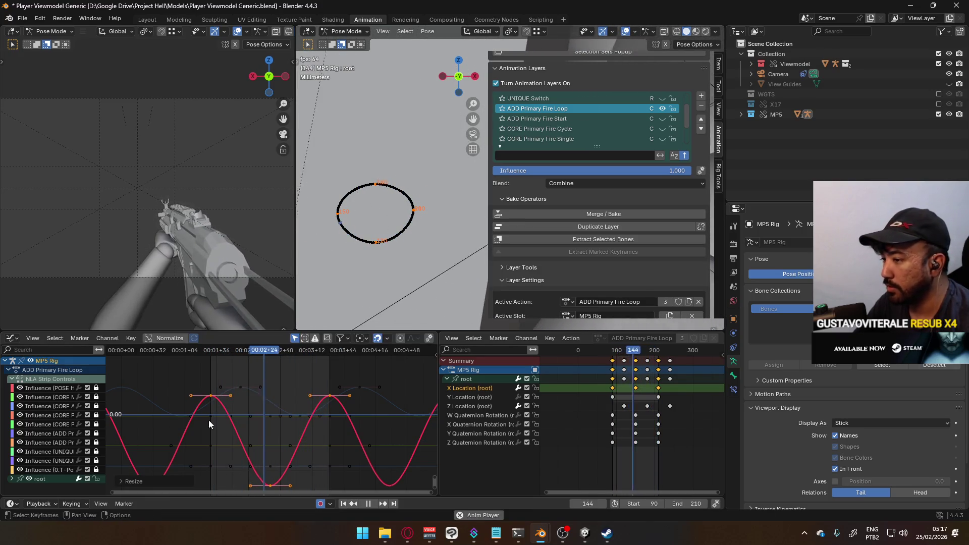
Recalculate the root's motion path and display the Y and Z Location curves
{"action": "key", "text": "q"}
{"action": "key", "text": "q"}
{"action": "left_click", "coordinate": [428, 206]}
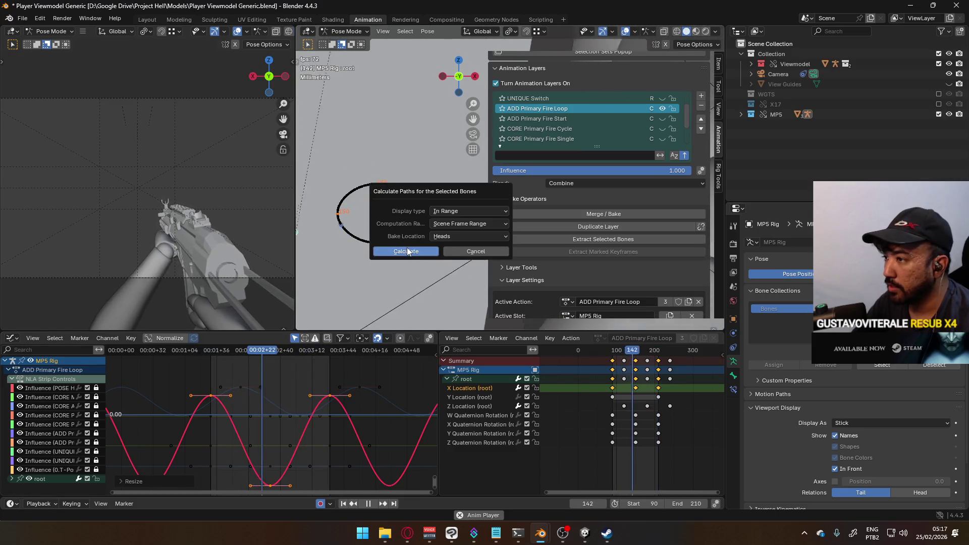
{"action": "left_click", "coordinate": [405, 252]}
{"action": "scroll", "coordinate": [405, 252], "scroll_direction": "down", "scroll_amount": 3}
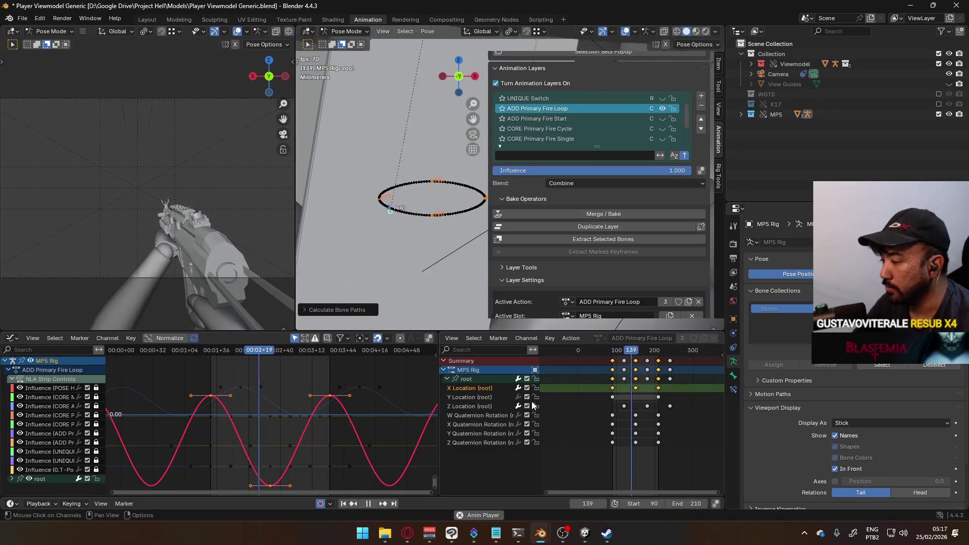
{"action": "left_click", "coordinate": [490, 399]}
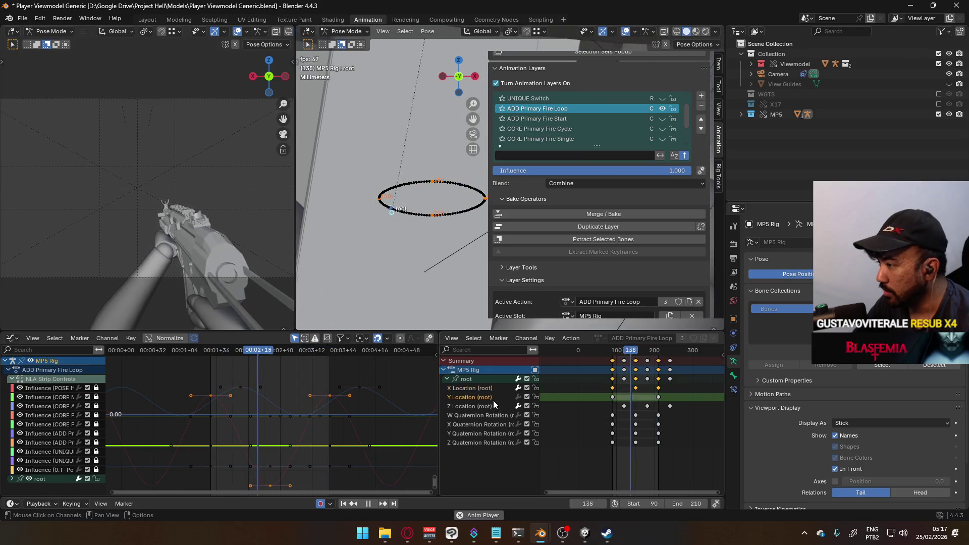
{"action": "left_click", "coordinate": [488, 407]}
Scale the Z Location keys down to a flatter wave and recalculate the motion path
{"action": "key", "text": "s"}
{"action": "key", "text": "y"}
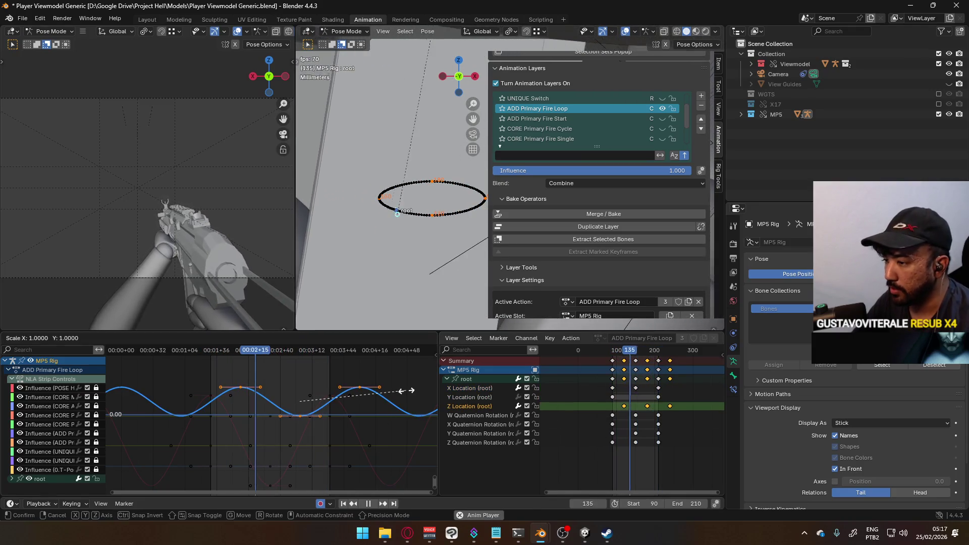
{"action": "left_click", "coordinate": [392, 390]}
{"action": "key", "text": "q"}
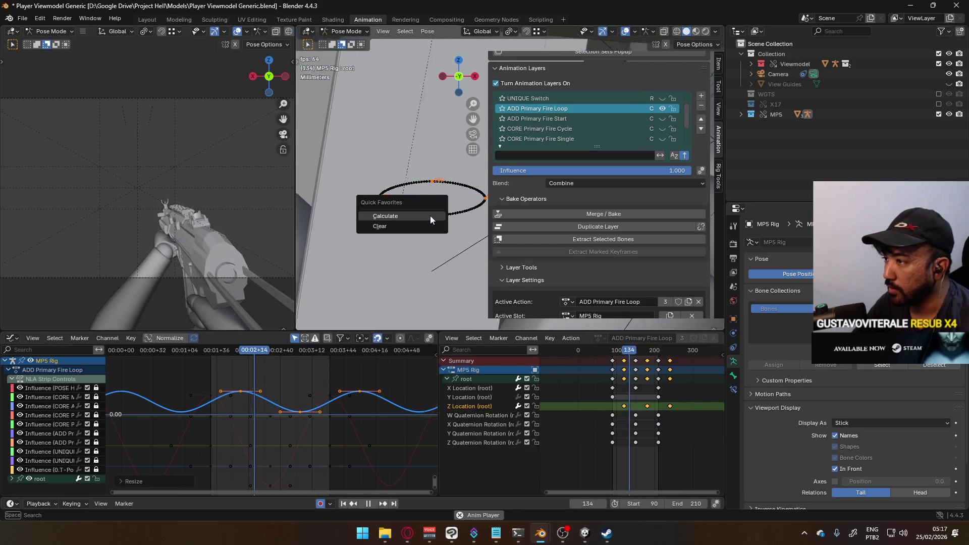
{"action": "left_click", "coordinate": [430, 216]}
{"action": "left_click", "coordinate": [410, 262]}
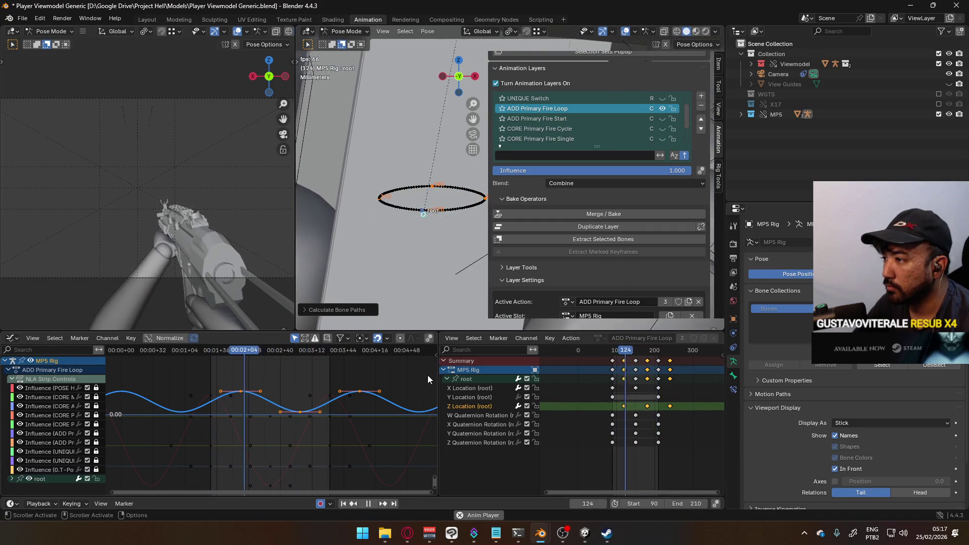
Toggle CORE Primary Fire Cycle and ADD Primary Fire Loop visibility to compare them during playback
{"action": "left_click", "coordinate": [662, 129]}
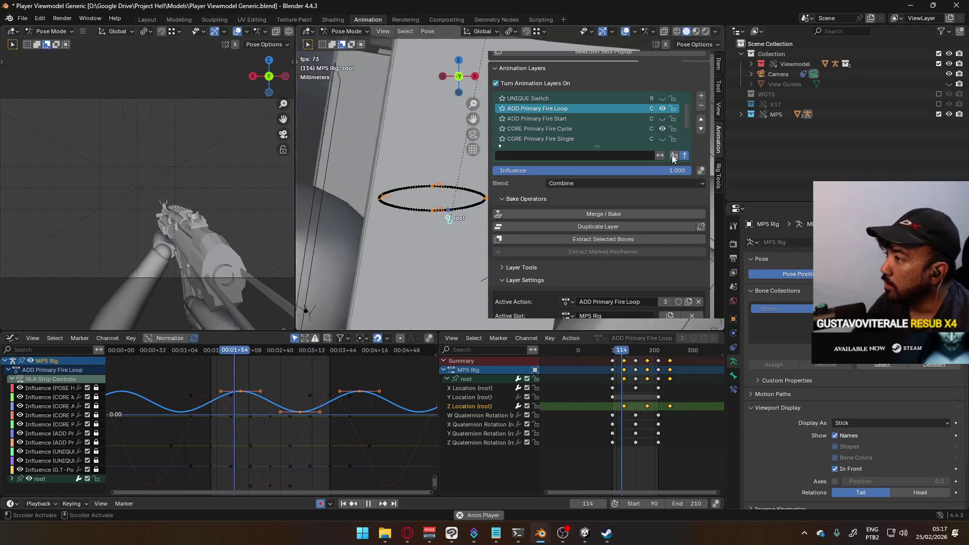
{"action": "left_click", "coordinate": [662, 109]}
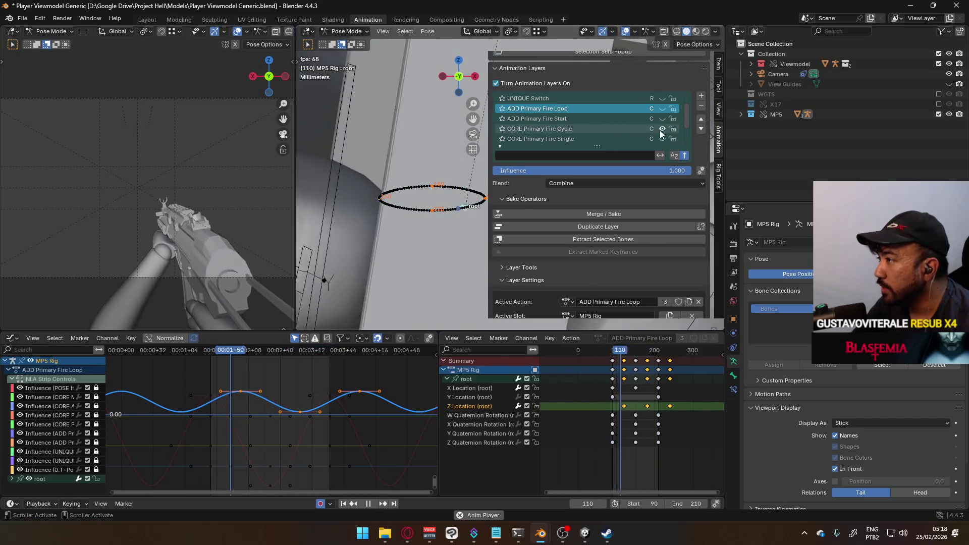
{"action": "left_click", "coordinate": [661, 110]}
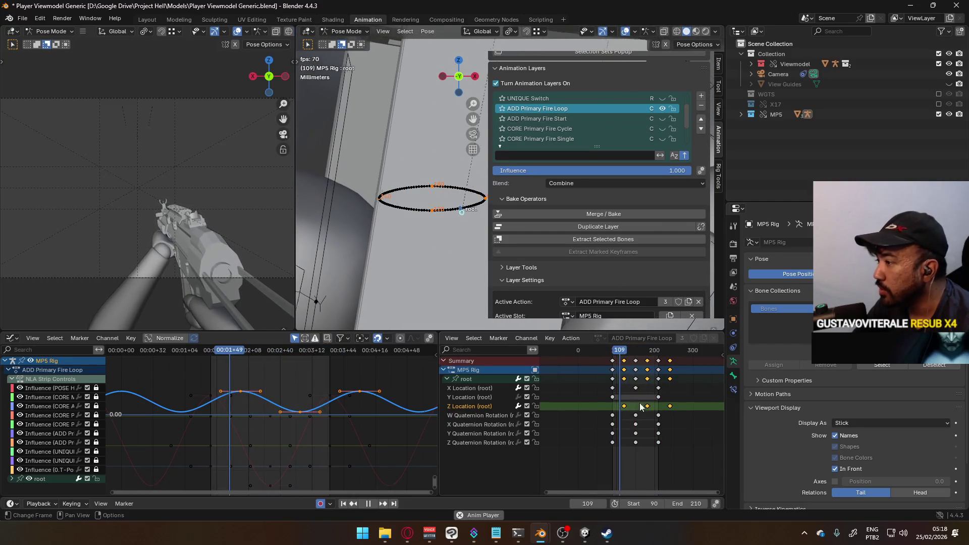
Stop near frame 89 and delete the root's W Quaternion Rotation channel from the loop layer
{"action": "left_click_drag", "start_coordinate": [625, 350], "coordinate": [611, 351]}
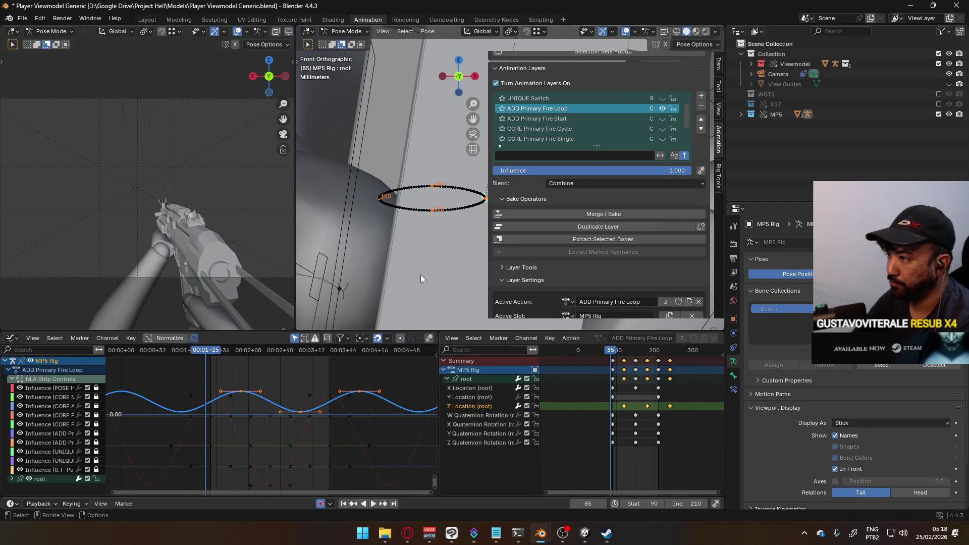
{"action": "key", "text": "Right"}
{"action": "key", "text": "Right"}
{"action": "key", "text": "Right"}
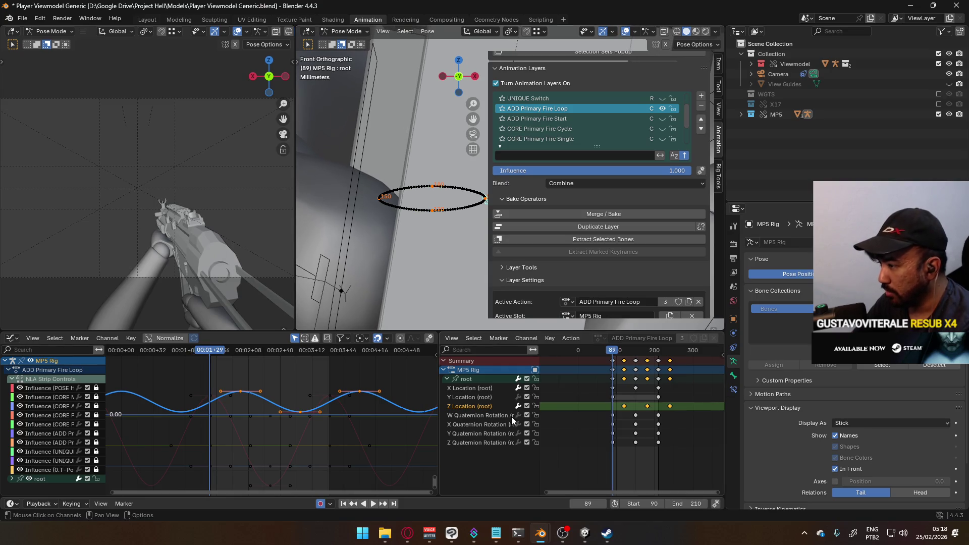
{"action": "left_click", "coordinate": [509, 416]}
{"action": "key", "text": "Delete"}
Remove the rotation channel, frame the X Quaternion Rotation curve, and stop playback at frame 149
{"action": "left_click", "coordinate": [486, 419]}
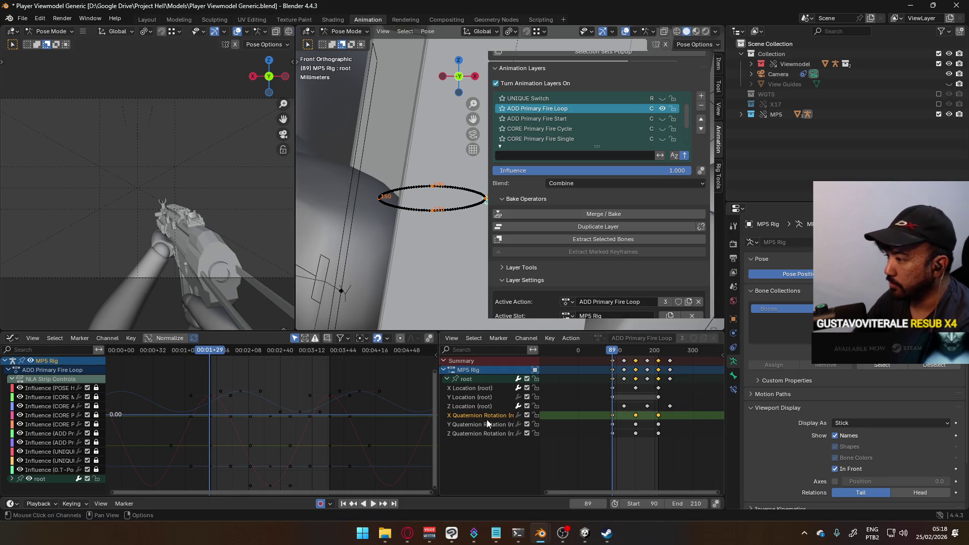
{"action": "key", "text": "KP_3"}
{"action": "mouse_move", "coordinate": [392, 246]}
{"action": "middle_mouse_down", "text": "ctrl"}
{"action": "mouse_move", "coordinate": [420, 239]}
{"action": "mouse_move", "coordinate": [425, 268]}
{"action": "mouse_move", "coordinate": [426, 257]}
{"action": "mouse_move", "coordinate": [311, 281]}
{"action": "mouse_move", "coordinate": [377, 265]}
{"action": "middle_mouse_up", "text": "ctrl"}
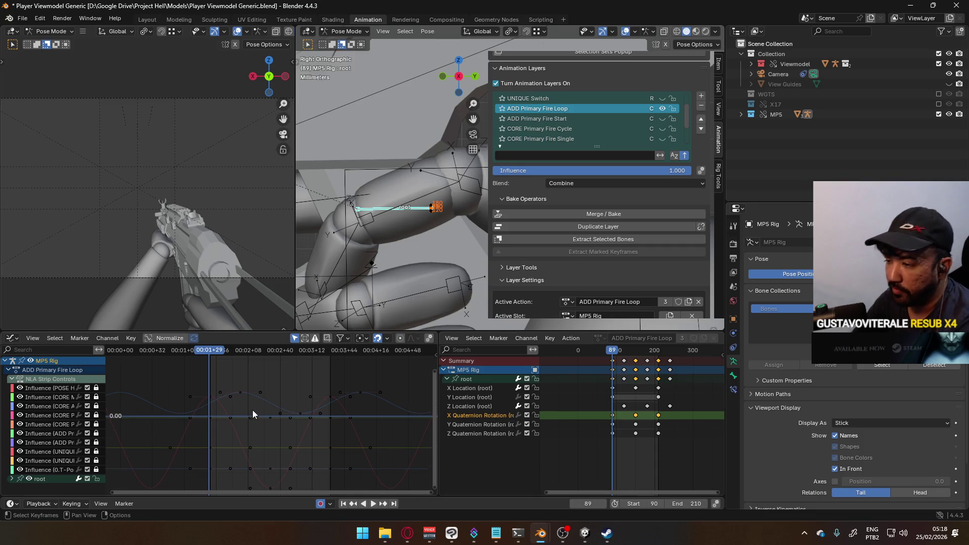
{"action": "key", "text": "KP_Decimal"}
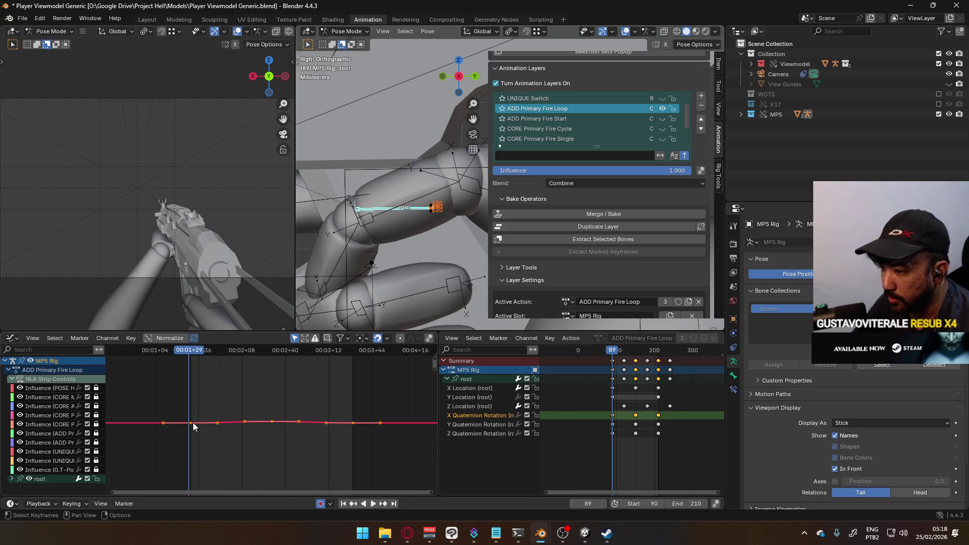
{"action": "left_click", "coordinate": [272, 421]}
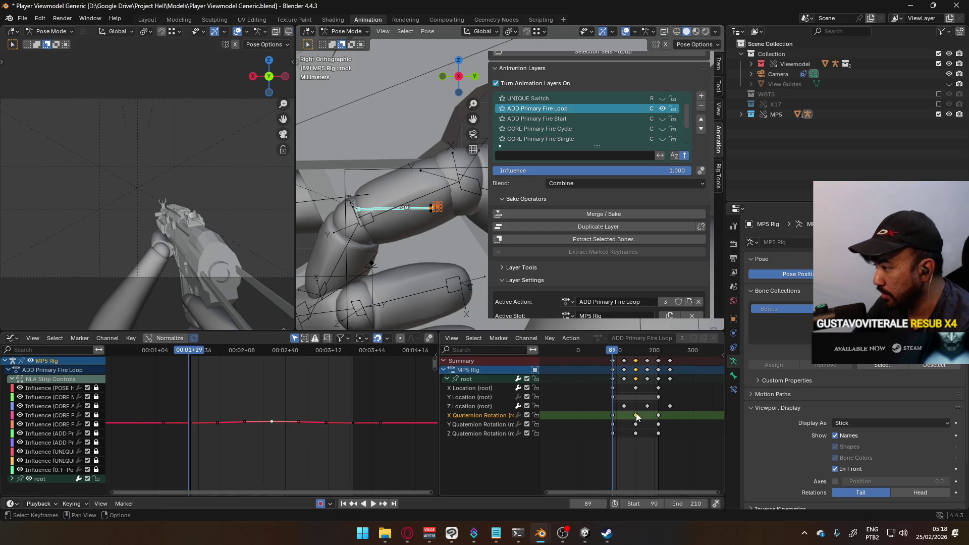
{"action": "key", "text": "space"}
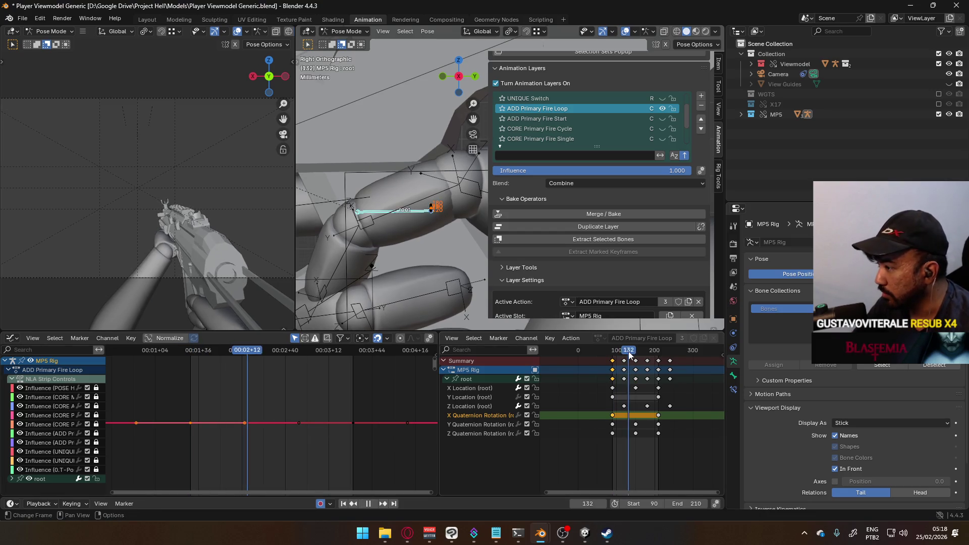
{"action": "left_click", "coordinate": [635, 352]}
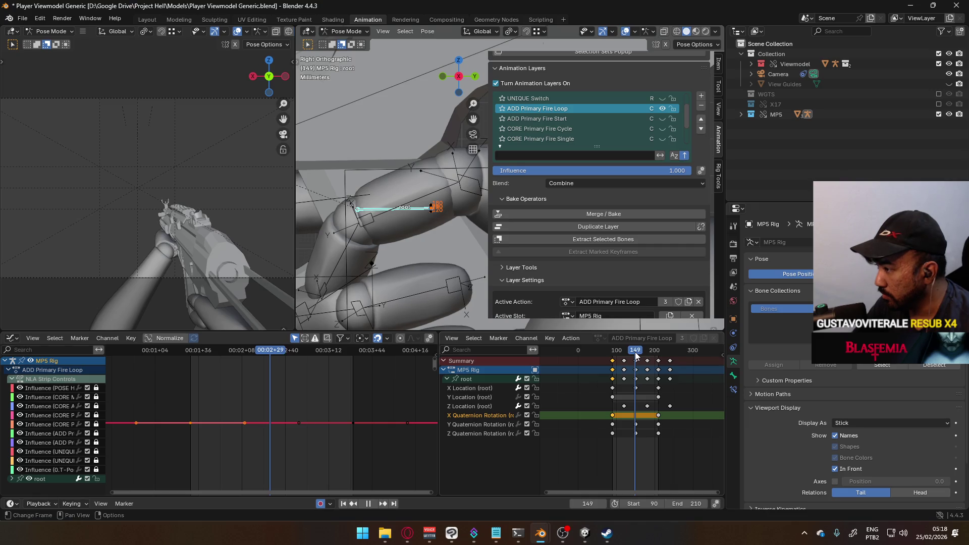
Paste the copied keys at frame 149 and pull them down into a sharp dip
{"action": "key", "text": "ctrl+v"}
{"action": "scroll", "coordinate": [271, 435], "scroll_direction": "down", "scroll_amount": 1}
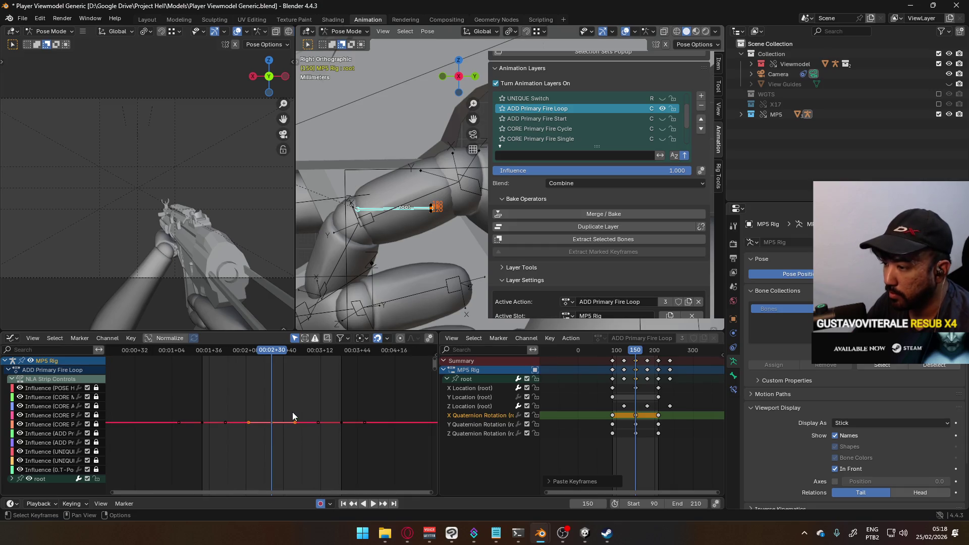
{"action": "key", "text": "g"}
{"action": "key", "text": "y"}
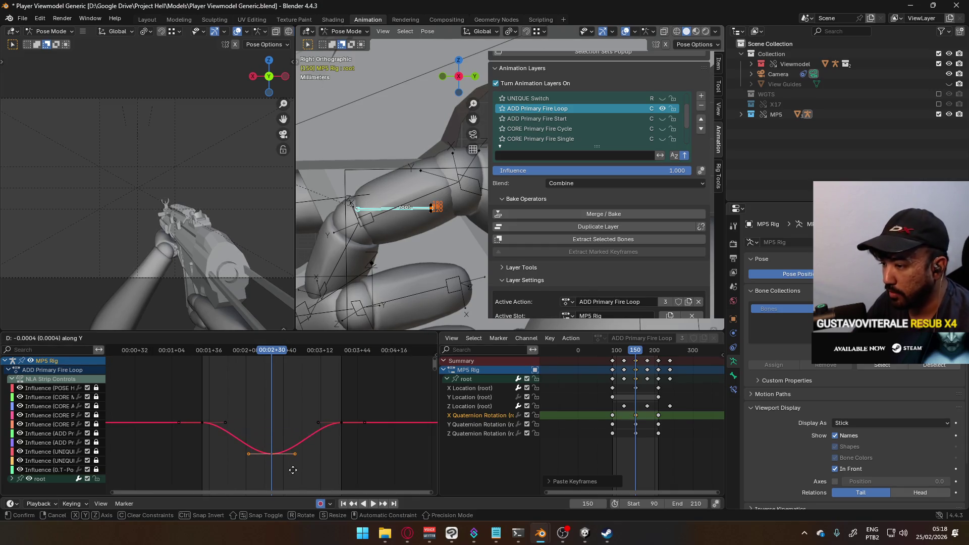
{"action": "scroll", "coordinate": [297, 434], "scroll_direction": "down", "scroll_amount": 4}
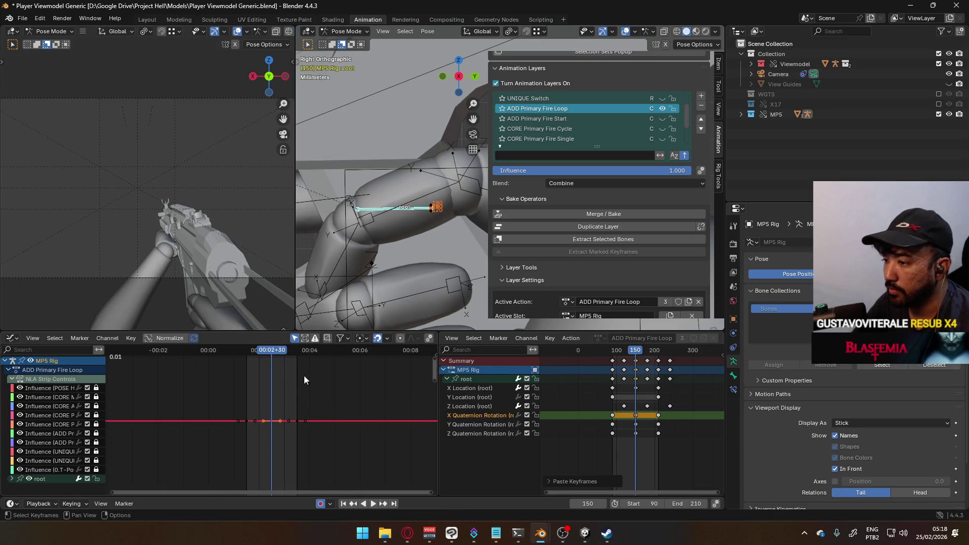
{"action": "scroll", "coordinate": [304, 399], "scroll_direction": "down", "scroll_amount": 2}
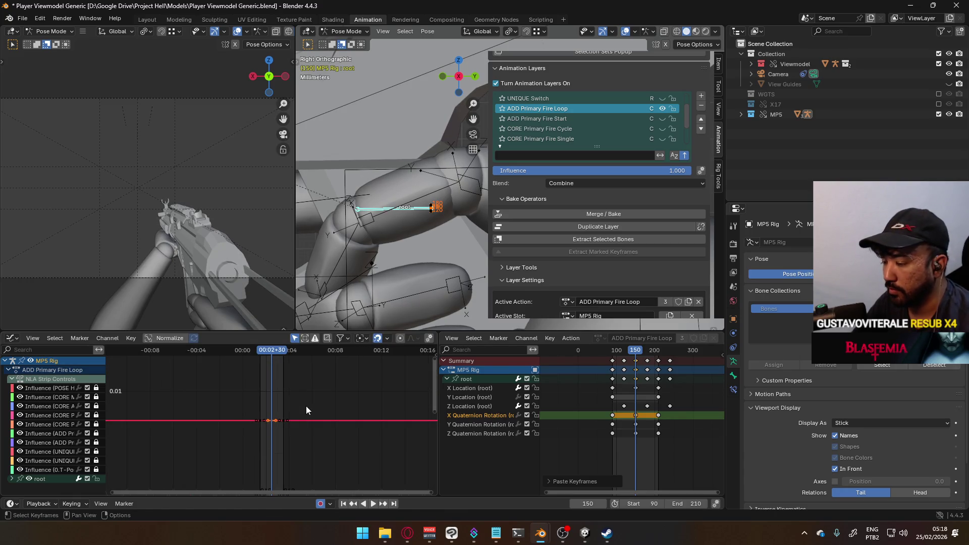
{"action": "scroll", "coordinate": [303, 459], "scroll_direction": "up", "scroll_amount": 1}
{"action": "left_click", "coordinate": [303, 459]}
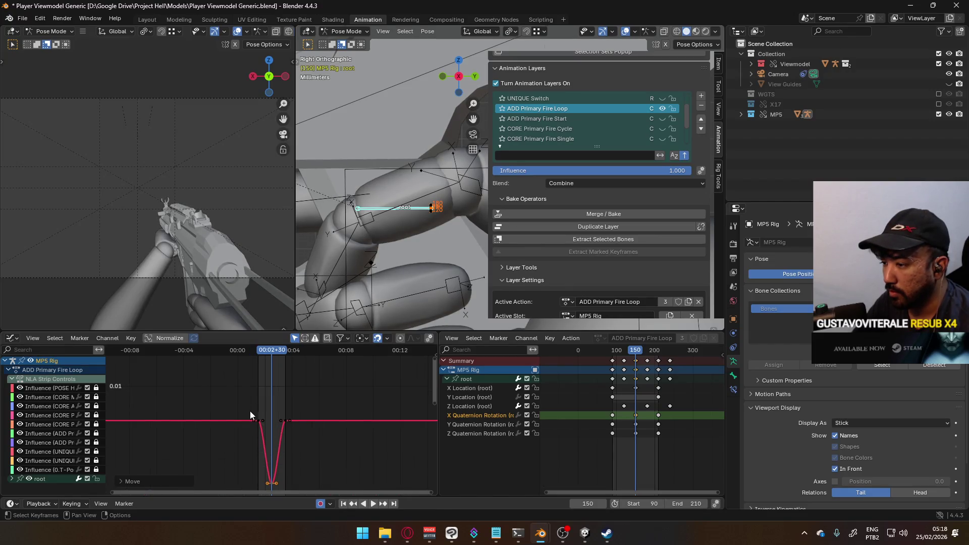
Raise the keys flanking the dip slightly and replay the loop from its start
{"action": "left_click_drag", "start_coordinate": [240, 401], "coordinate": [315, 428]}
{"action": "key", "text": "g"}
{"action": "key", "text": "y"}
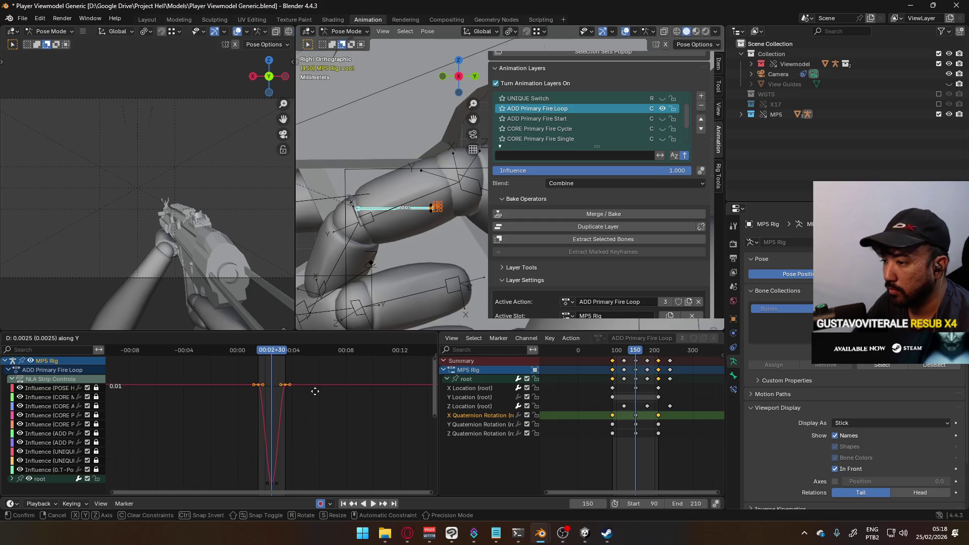
{"action": "left_click", "coordinate": [314, 379]}
{"action": "scroll", "coordinate": [317, 404], "scroll_direction": "down", "scroll_amount": 3}
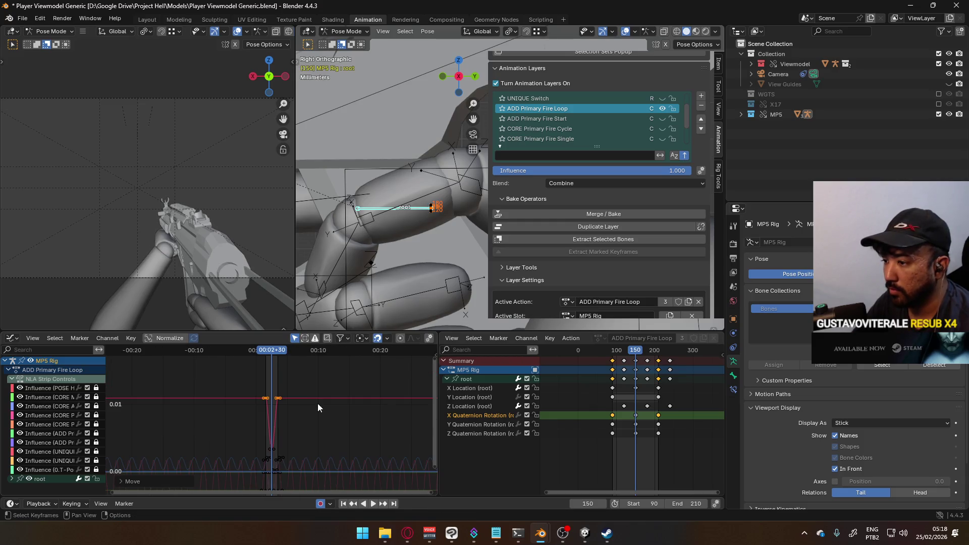
{"action": "key", "text": "g"}
{"action": "key", "text": "y"}
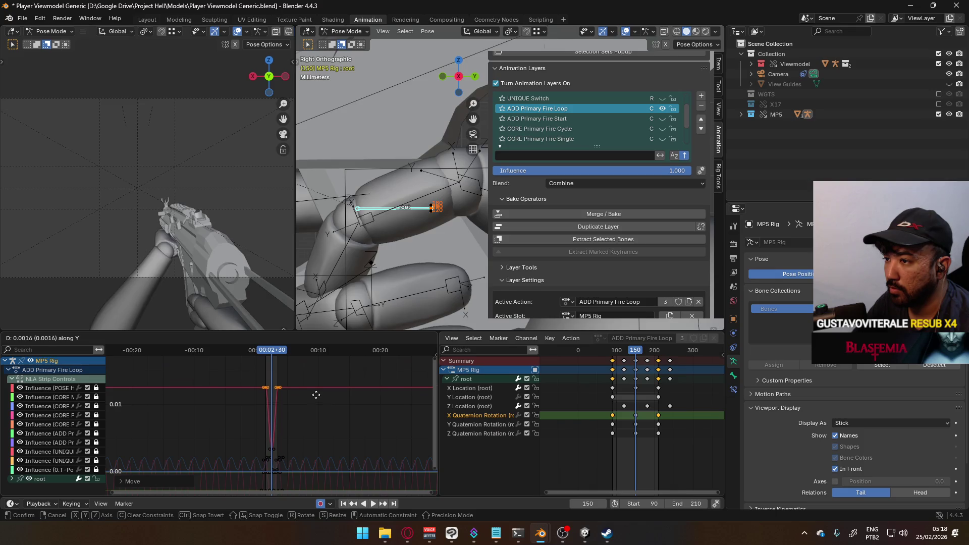
{"action": "right_click", "coordinate": [312, 391]}
{"action": "left_click_drag", "start_coordinate": [268, 350], "coordinate": [264, 351]}
{"action": "key", "text": "space"}
{"action": "key", "text": "space"}
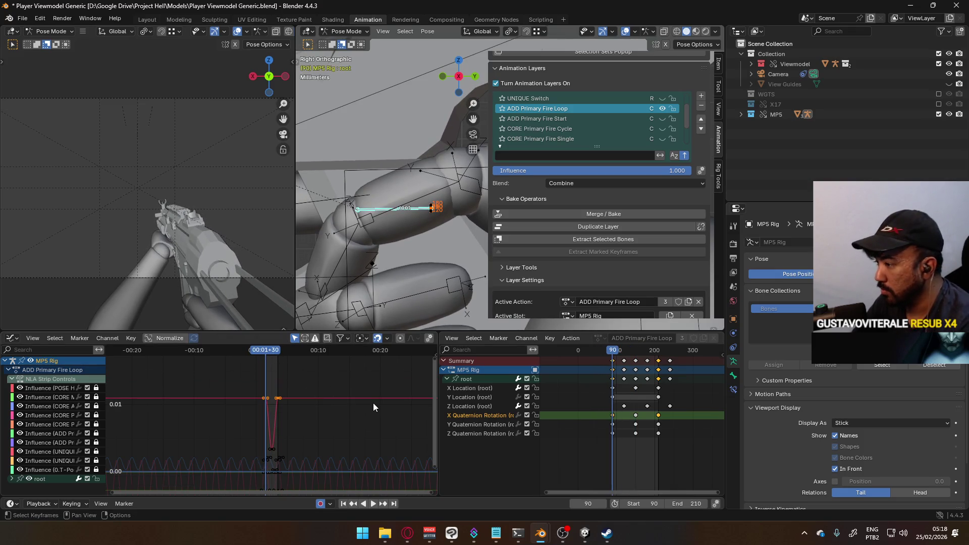
Raise the selected keys, then select all X Quaternion Rotation keys and scale them vertically
{"action": "key", "text": "g"}
{"action": "key", "text": "y"}
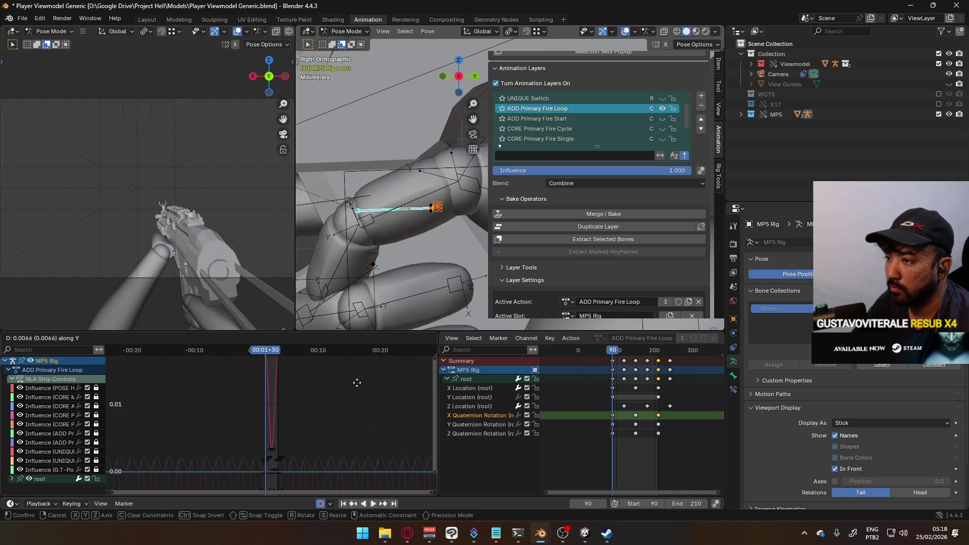
{"action": "left_click", "coordinate": [356, 393]}
{"action": "double_click", "coordinate": [486, 415]}
{"action": "key", "text": "Home"}
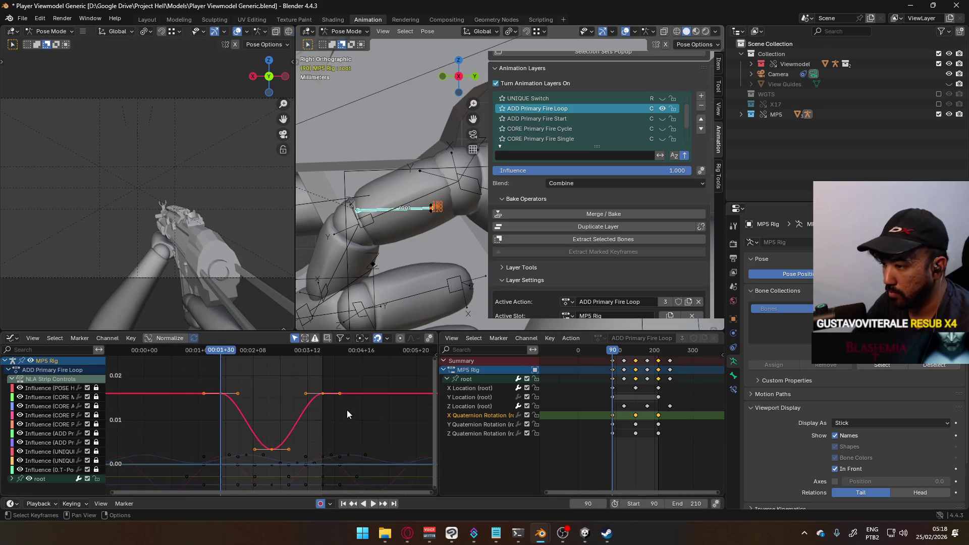
{"action": "scroll", "coordinate": [345, 412], "scroll_direction": "down", "scroll_amount": 2}
{"action": "key", "text": "s"}
{"action": "key", "text": "y"}
{"action": "left_click", "coordinate": [126, 417]}
{"action": "key", "text": "space"}
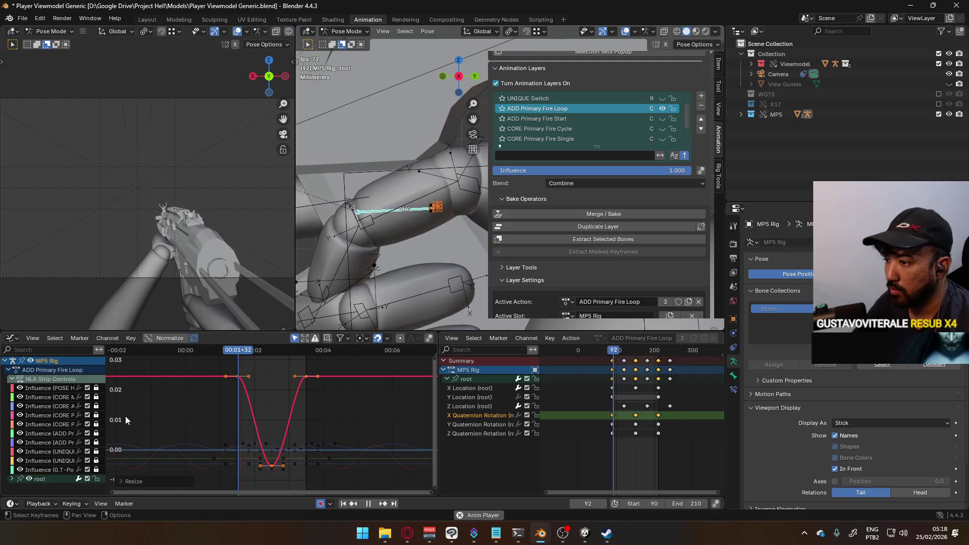
Scale the X Quaternion curve's height to about 0.52 and make it cyclic
{"action": "key", "text": "s"}
{"action": "key", "text": "y"}
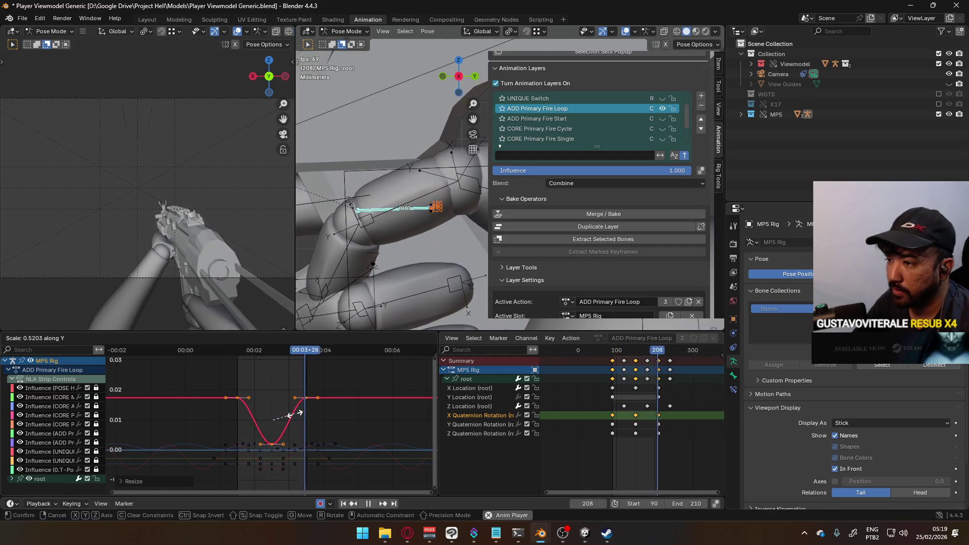
{"action": "left_click", "coordinate": [295, 413]}
{"action": "key", "text": "shift+e"}
{"action": "left_click", "coordinate": [298, 410]}
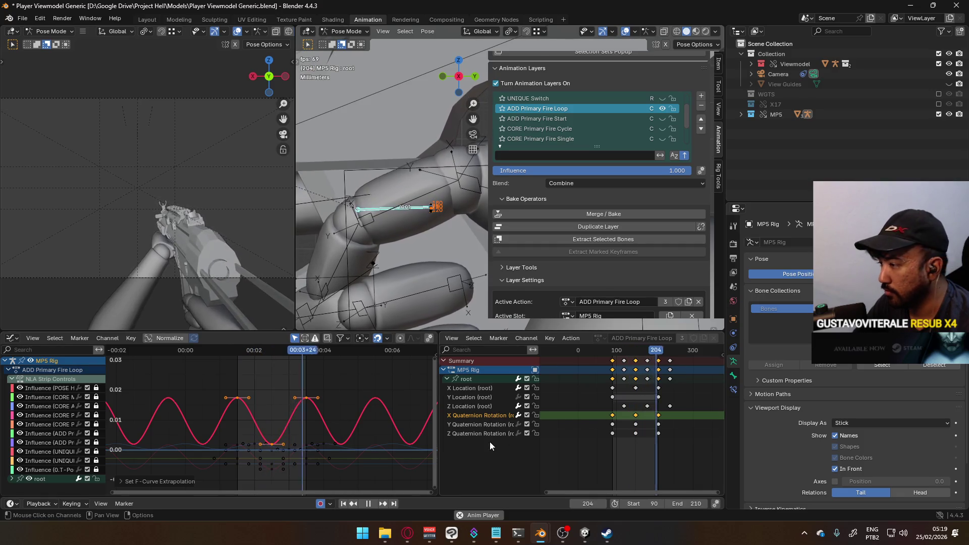
{"action": "left_click", "coordinate": [498, 425]}
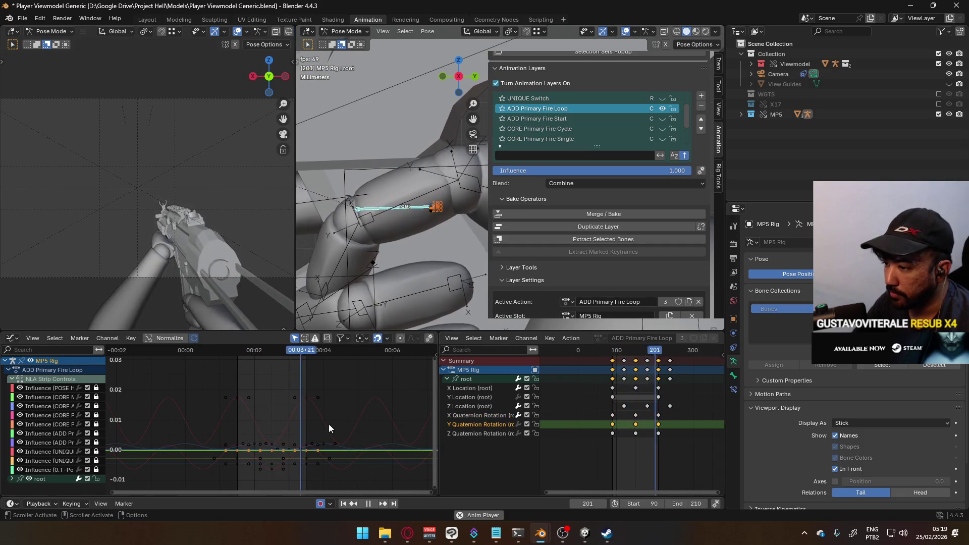
Raise the Y Quaternion Rotation key near frame 150 to about 0.01
{"action": "middle_click_drag", "start_coordinate": [298, 421], "coordinate": [305, 429], "text": "ctrl"}
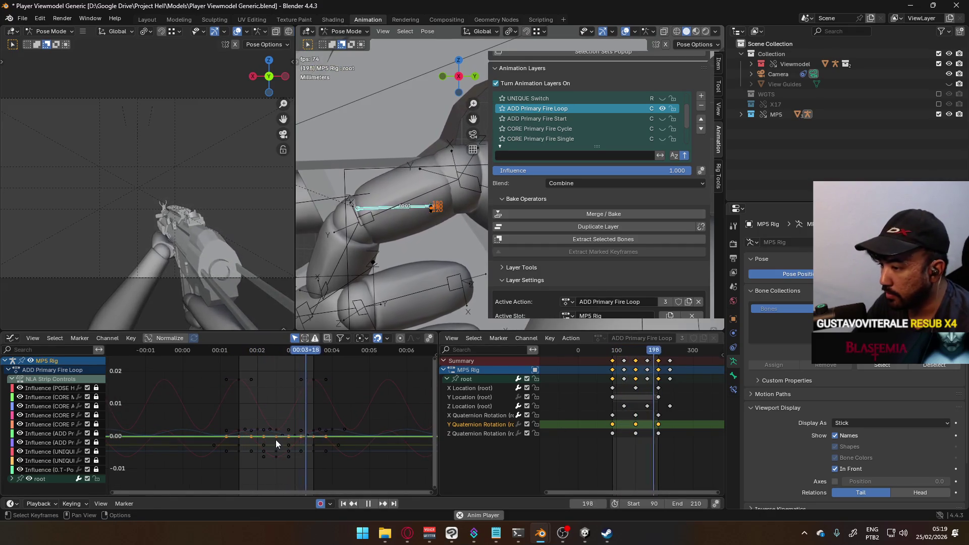
{"action": "left_click", "coordinate": [636, 425]}
{"action": "key", "text": "g"}
{"action": "key", "text": "y"}
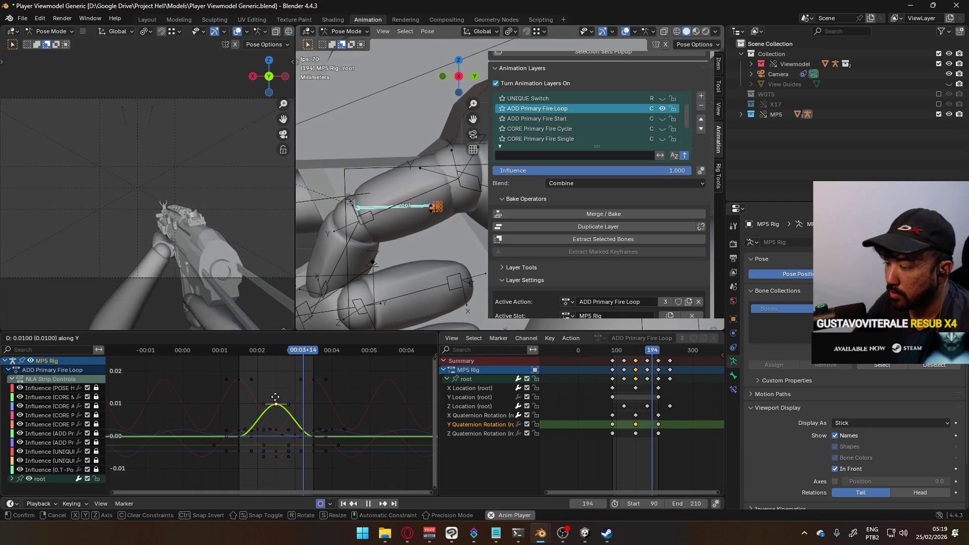
{"action": "left_click", "coordinate": [276, 396]}
Hide the root's X and Z rotation and location curves, leaving Y Quaternion visible
{"action": "left_click", "coordinate": [11, 478]}
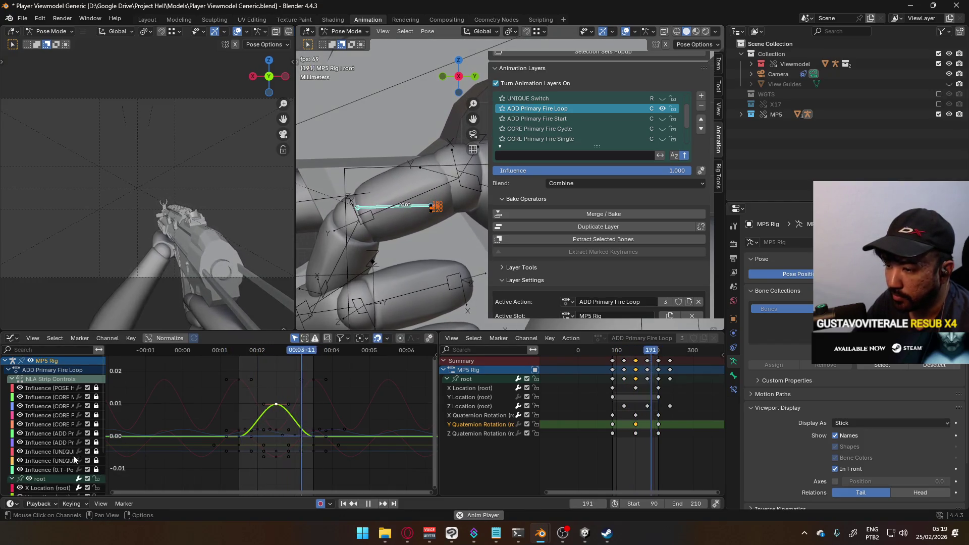
{"action": "scroll", "coordinate": [72, 457], "scroll_direction": "down", "scroll_amount": 3}
{"action": "left_click", "coordinate": [87, 464]}
{"action": "left_click_drag", "start_coordinate": [87, 483], "coordinate": [87, 437]}
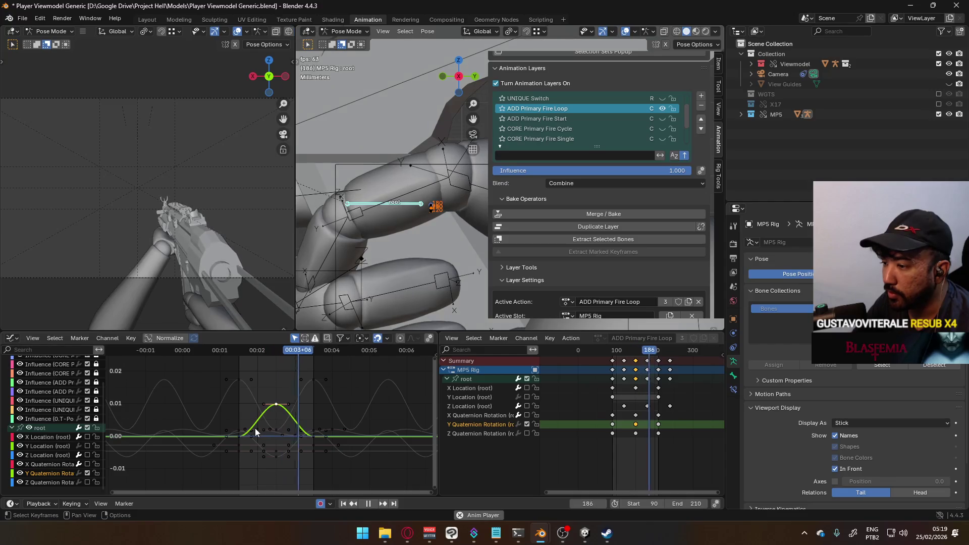
Lower all Y Quaternion Rotation keys and scale the bump about 1.68 times vertically
{"action": "left_click", "coordinate": [305, 414]}
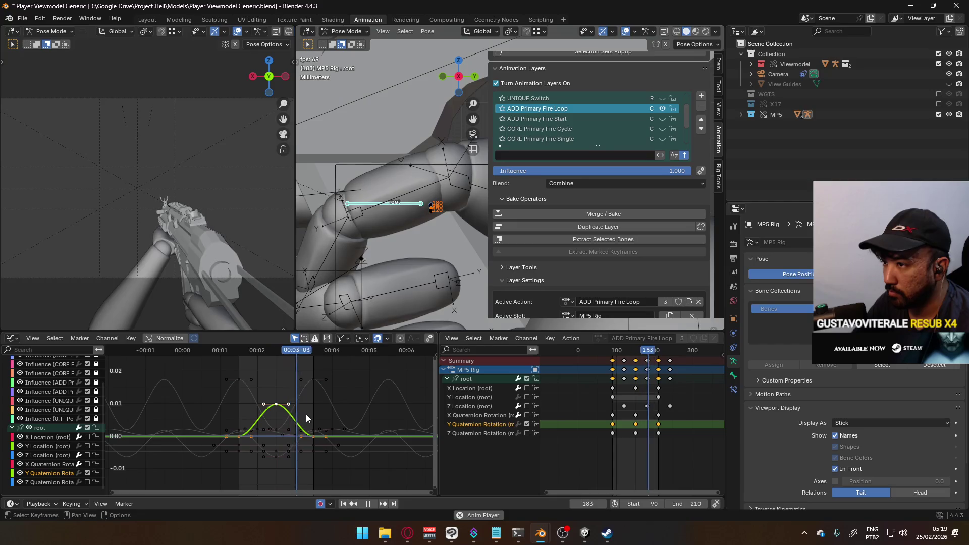
{"action": "key", "text": "g"}
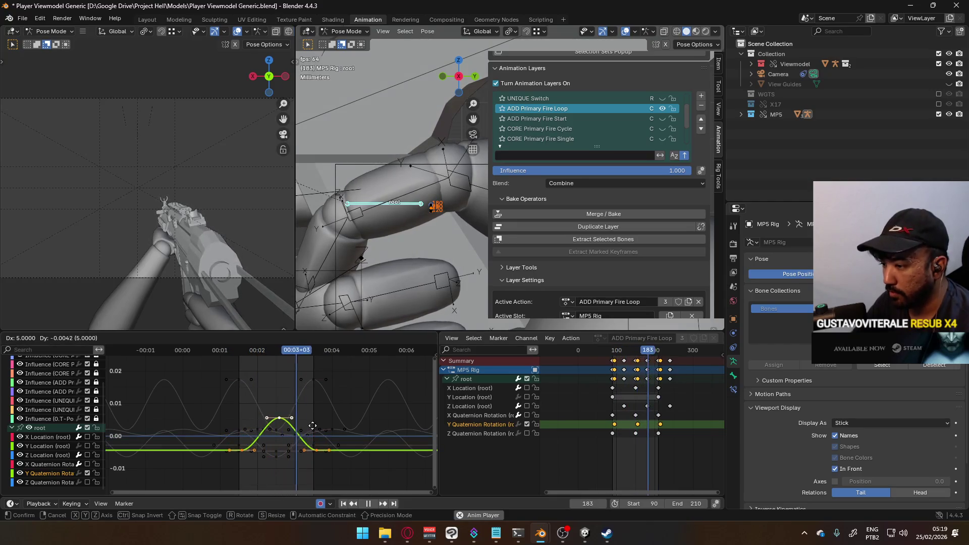
{"action": "key", "text": "y"}
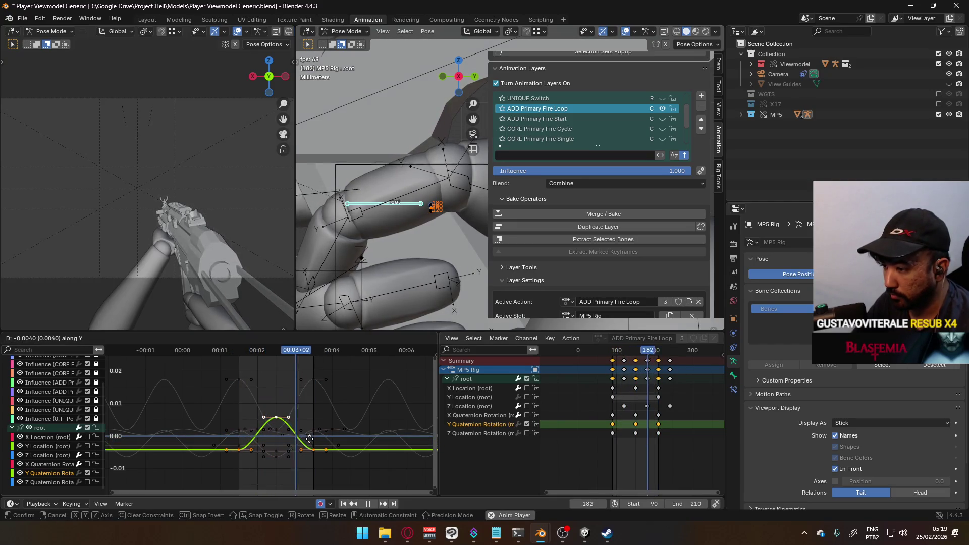
{"action": "left_click", "coordinate": [309, 438]}
{"action": "key", "text": "s"}
{"action": "key", "text": "y"}
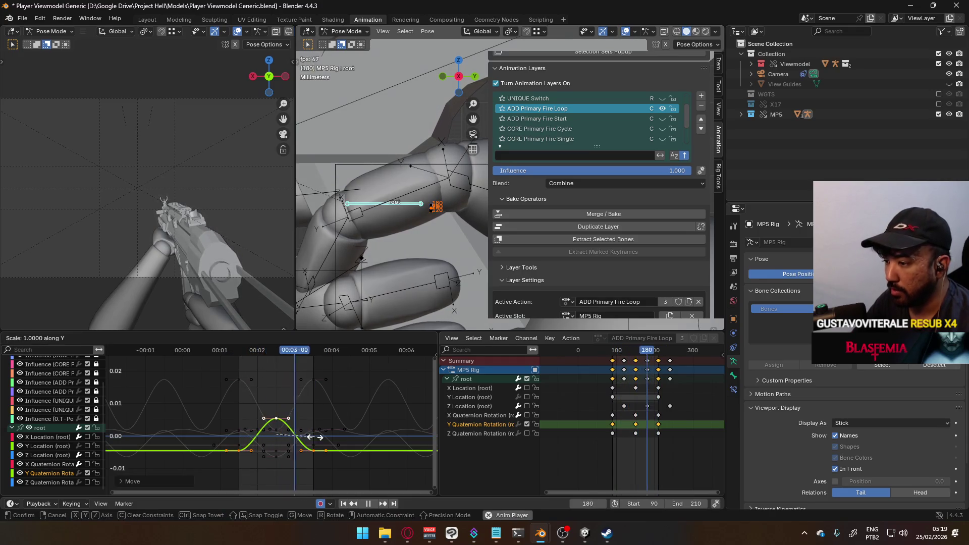
{"action": "left_click", "coordinate": [342, 434]}
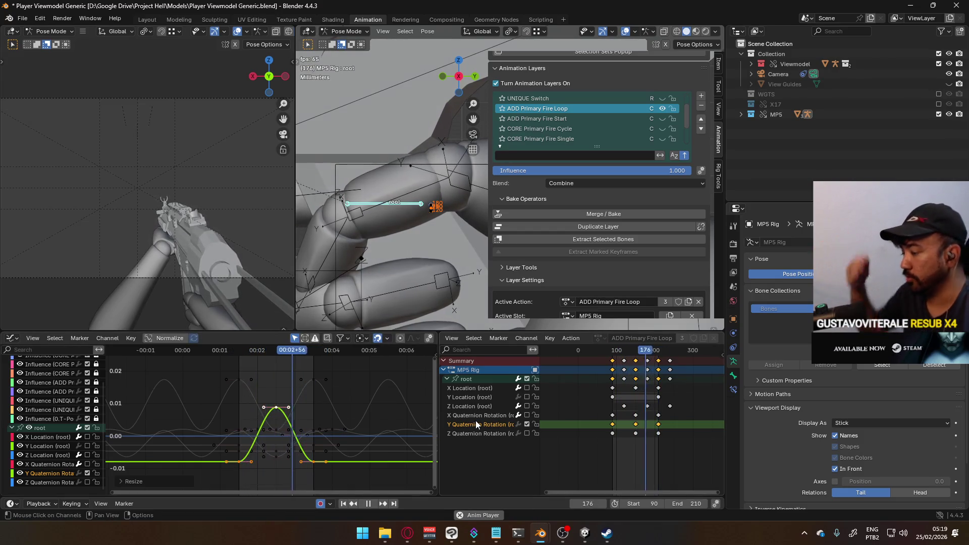
{"action": "left_click", "coordinate": [492, 434]}
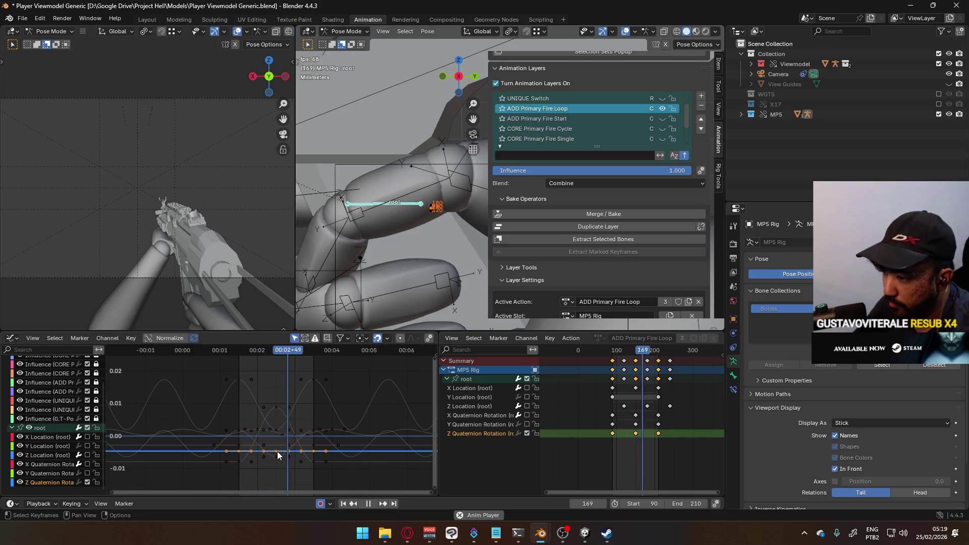
Raise and lower the Z Quaternion Rotation keys and make the curve cyclic
{"action": "left_click", "coordinate": [639, 434]}
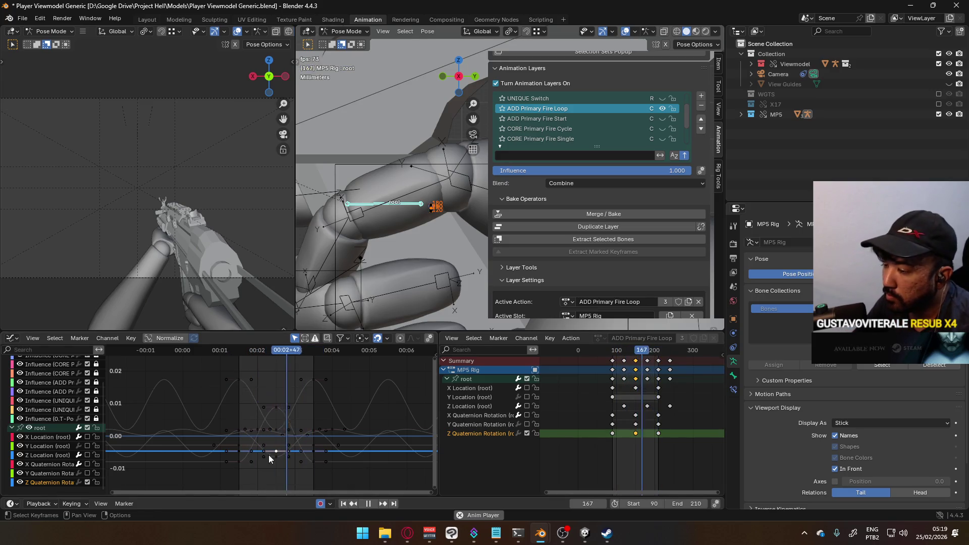
{"action": "left_click", "coordinate": [604, 439]}
{"action": "key", "text": "g"}
{"action": "key", "text": "y"}
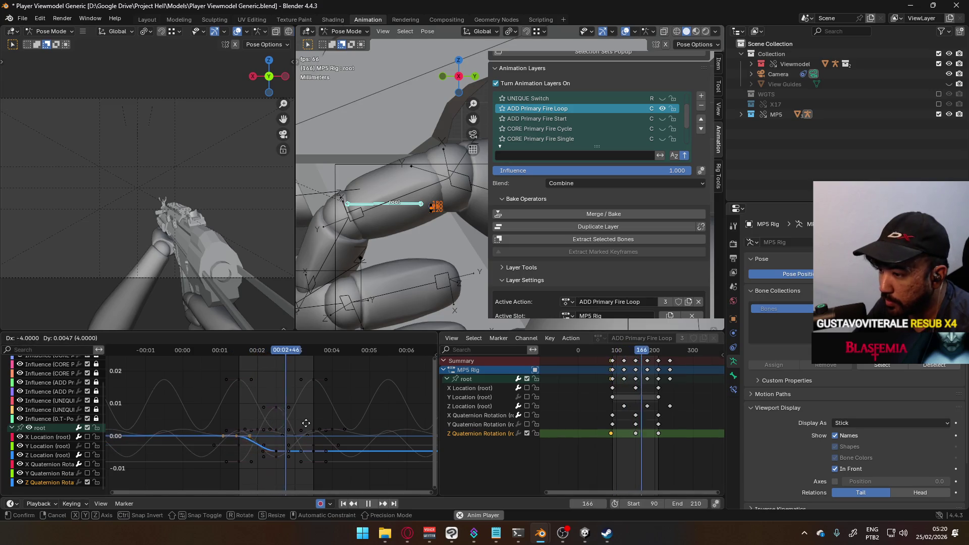
{"action": "left_click", "coordinate": [308, 397]}
{"action": "left_click", "coordinate": [314, 450]}
{"action": "key", "text": "g"}
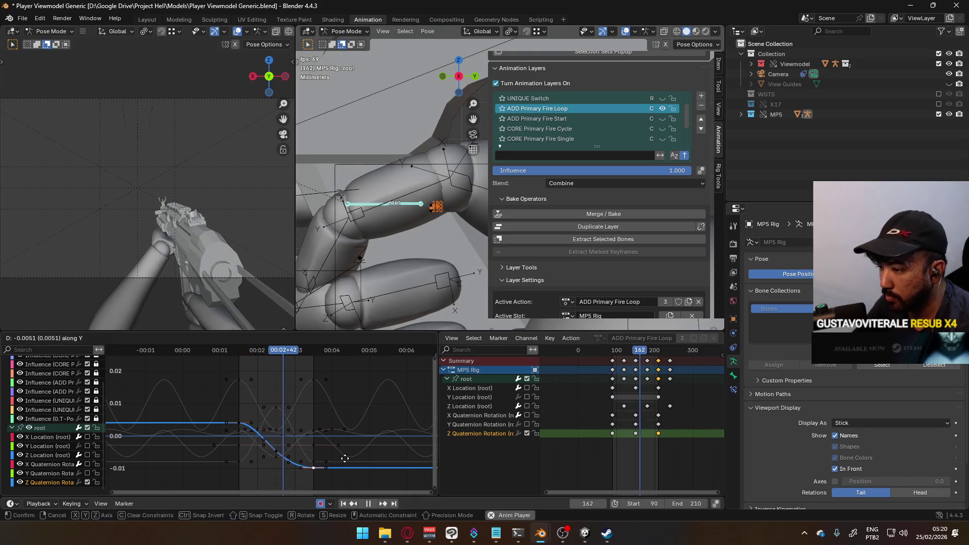
{"action": "left_click", "coordinate": [343, 465]}
{"action": "key", "text": "shift+e"}
{"action": "left_click", "coordinate": [295, 432]}
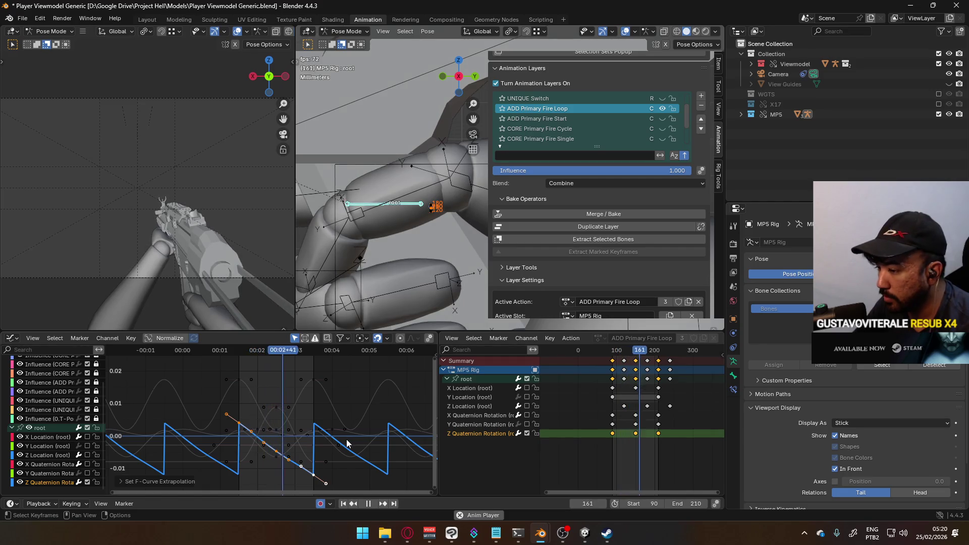
Retime the Z Quaternion Rotation keys, placing one at frame 150
{"action": "left_click", "coordinate": [637, 434]}
{"action": "left_click", "coordinate": [652, 446]}
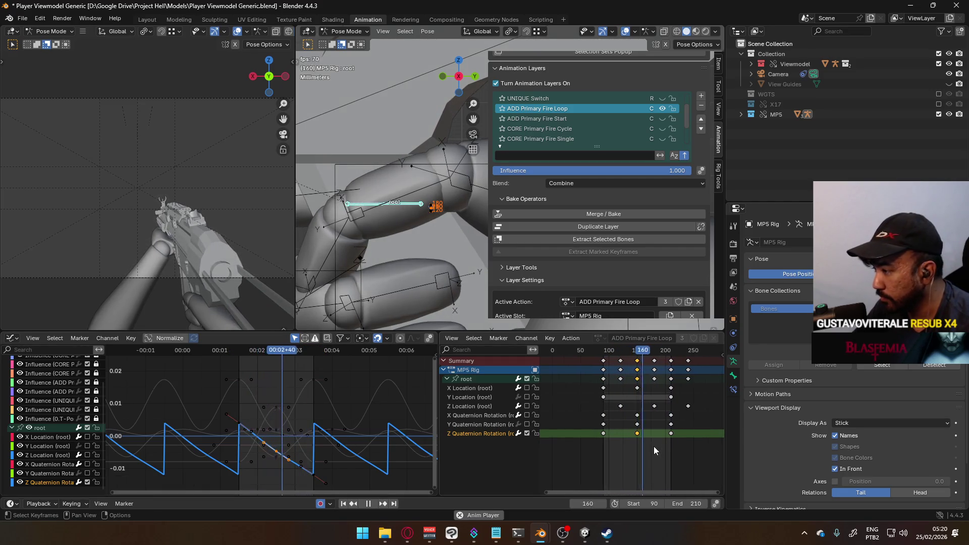
{"action": "scroll", "coordinate": [677, 434], "scroll_direction": "up", "scroll_amount": 2}
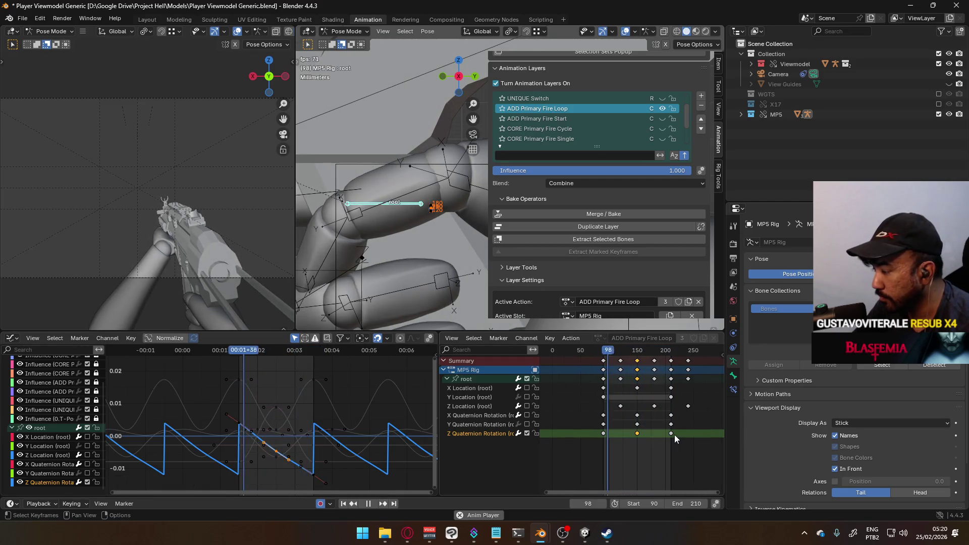
{"action": "left_click", "coordinate": [638, 433]}
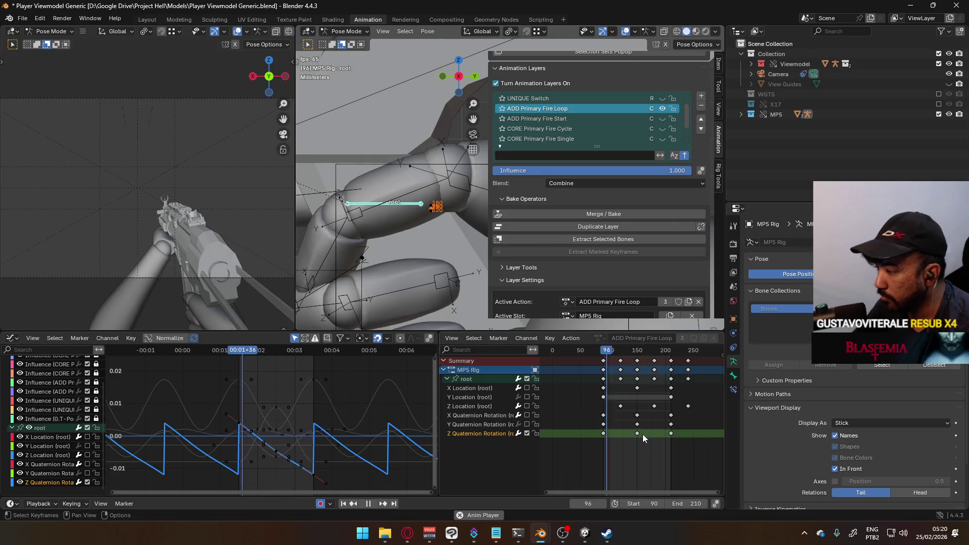
{"action": "left_click", "coordinate": [671, 434]}
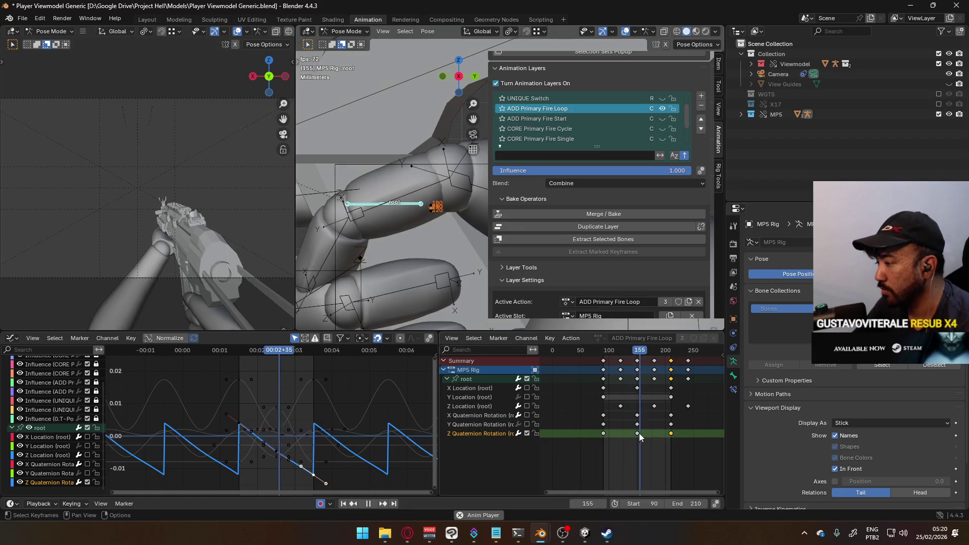
{"action": "key", "text": "g"}
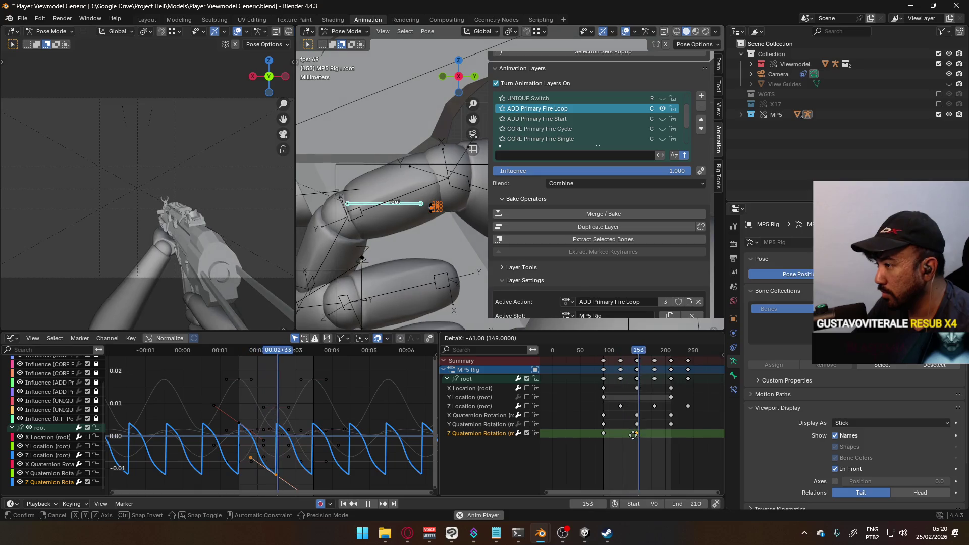
{"action": "left_click", "coordinate": [650, 434]}
{"action": "scroll", "coordinate": [678, 438], "scroll_direction": "up", "scroll_amount": 5}
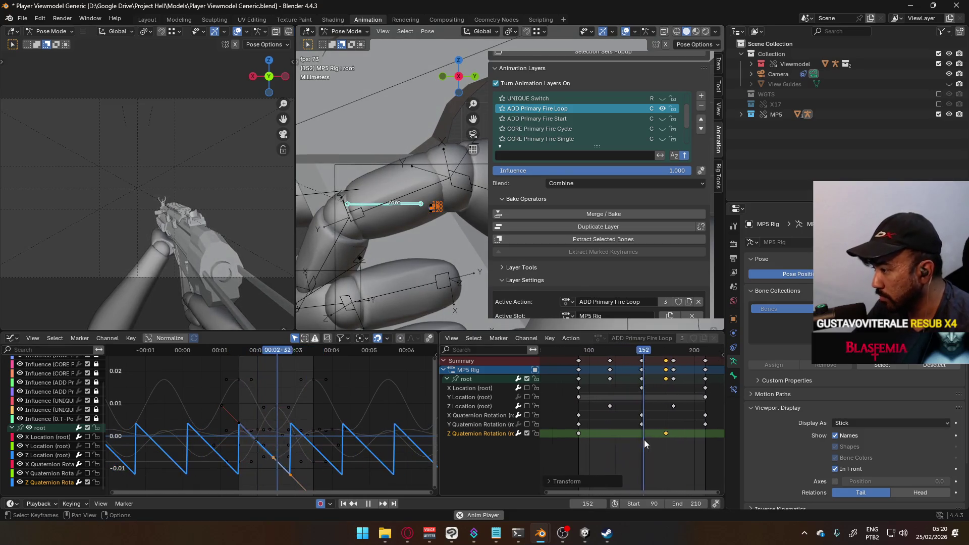
{"action": "key", "text": "space"}
{"action": "key", "text": "g"}
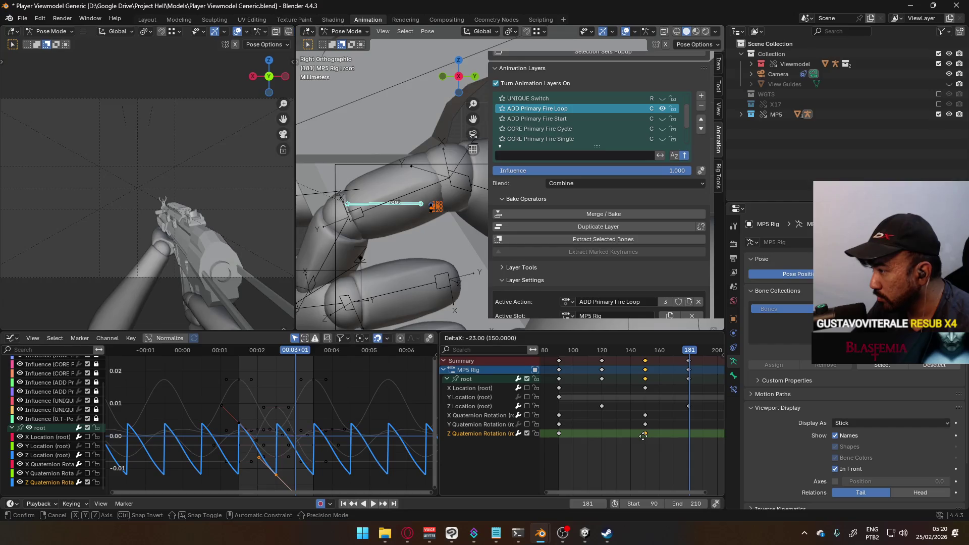
{"action": "left_click", "coordinate": [586, 448]}
Play from frame 90, stop at frame 210, and paste the copied keys there
{"action": "key", "text": "shift+Left"}
{"action": "key", "text": "space"}
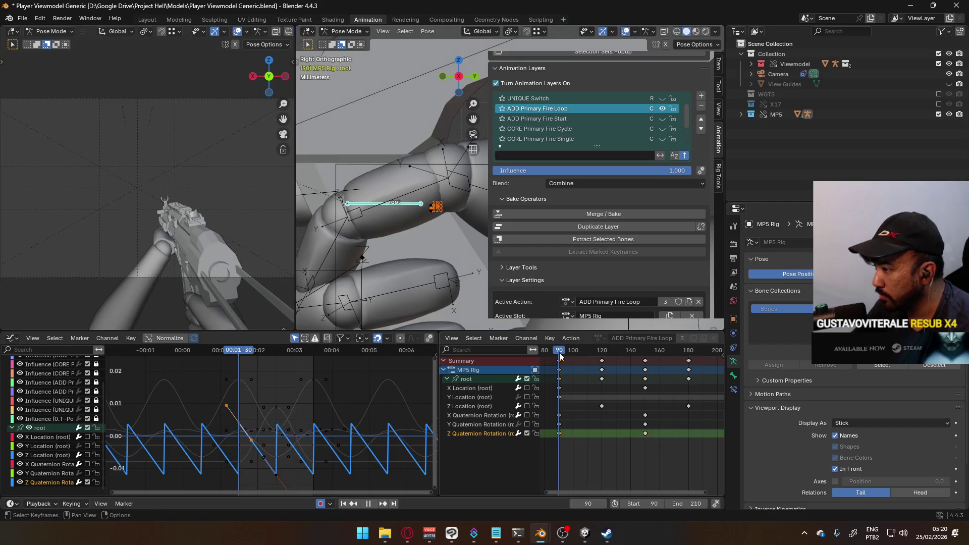
{"action": "scroll", "coordinate": [650, 380], "scroll_direction": "down", "scroll_amount": 3}
{"action": "left_click", "coordinate": [681, 352]}
{"action": "key", "text": "space"}
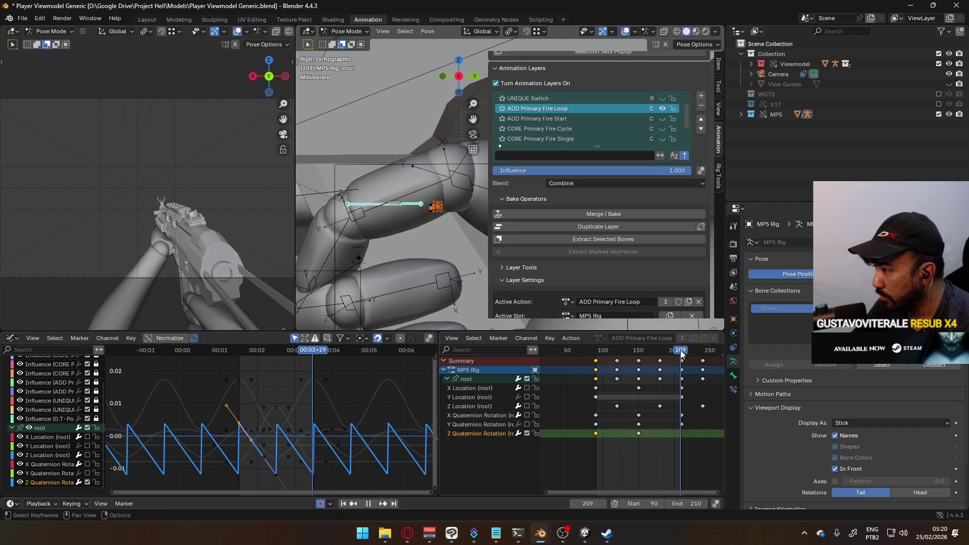
{"action": "key", "text": "space"}
{"action": "key", "text": "ctrl+v"}
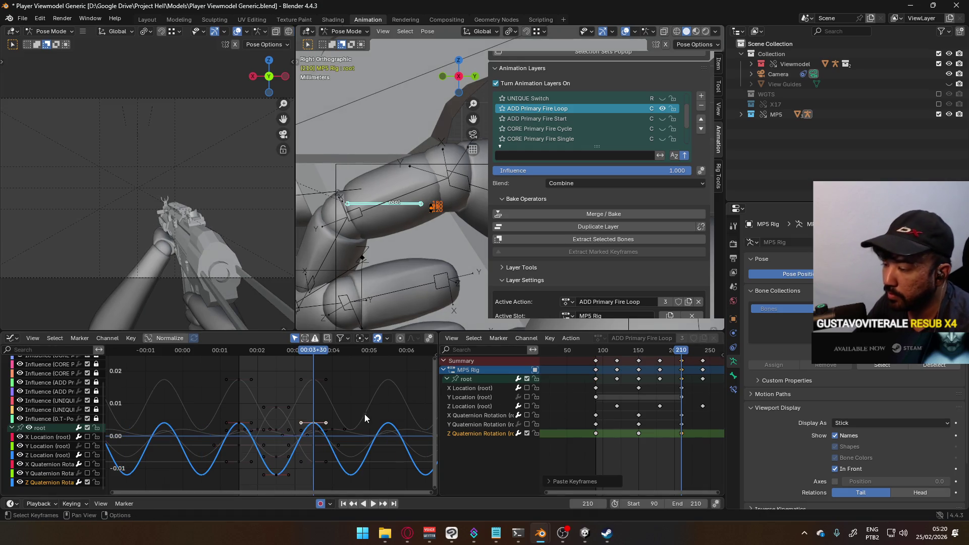
Show the root's X, Y and Z Location curves and shift the Z Quaternion keys 12 frames later
{"action": "key", "text": "space"}
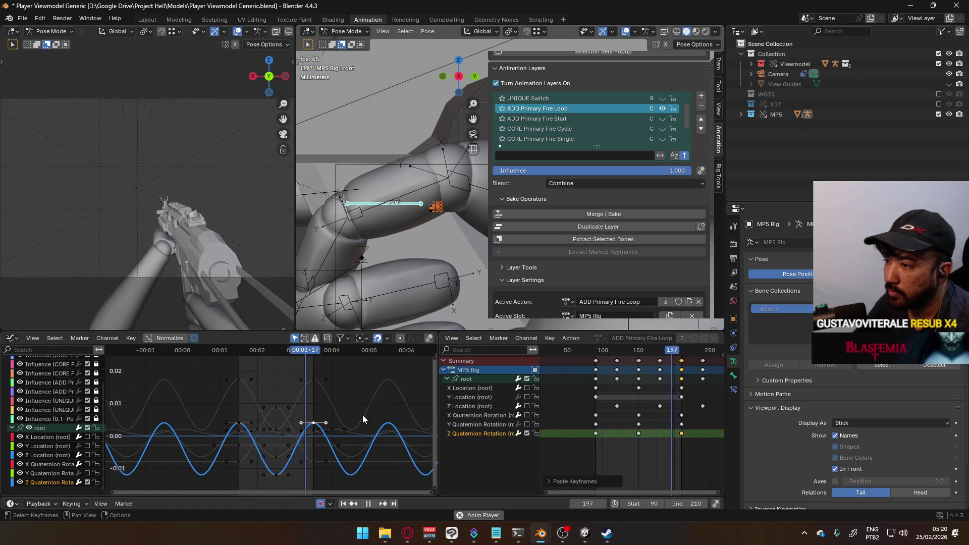
{"action": "left_click_drag", "start_coordinate": [526, 406], "coordinate": [527, 388]}
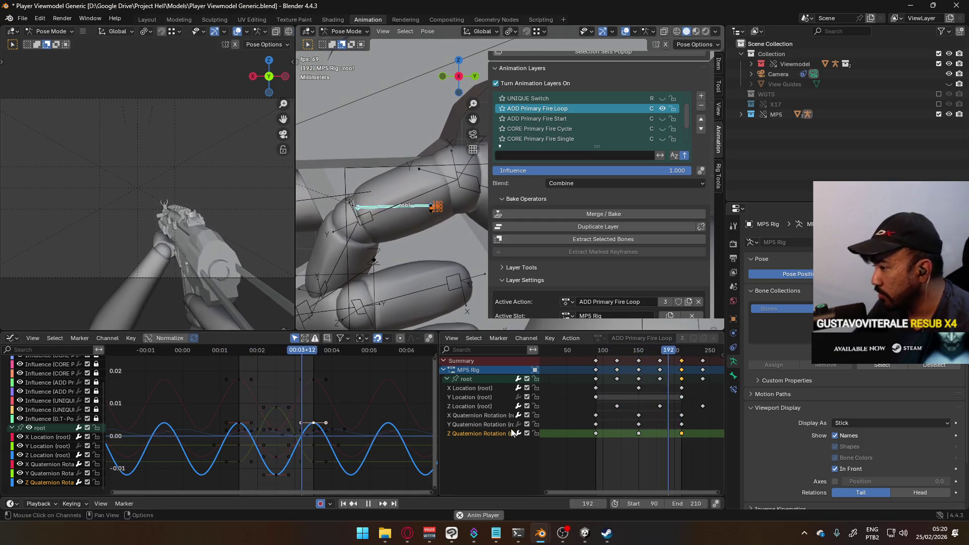
{"action": "left_click", "coordinate": [596, 433], "text": "shift"}
{"action": "left_click", "coordinate": [639, 433], "text": "shift"}
{"action": "key", "text": "g"}
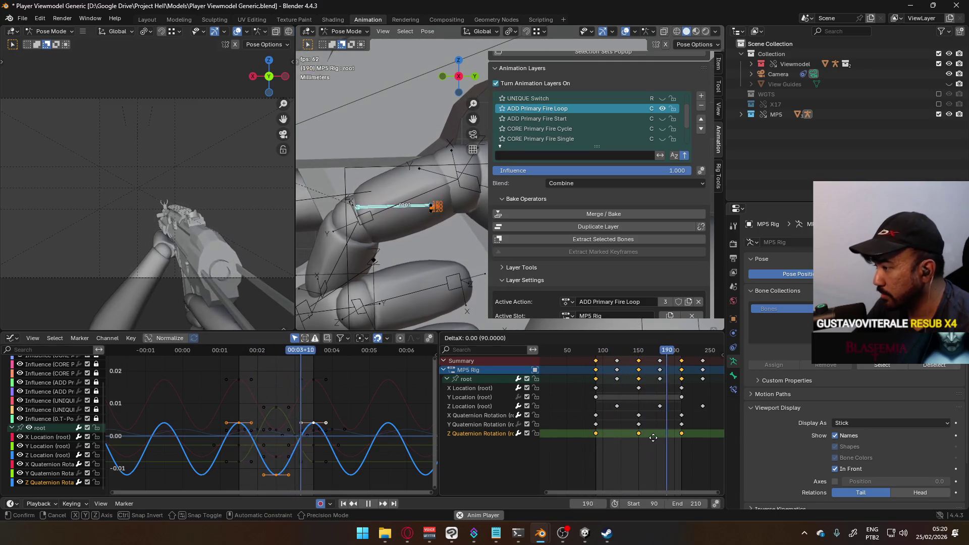
{"action": "key", "text": "Escape"}
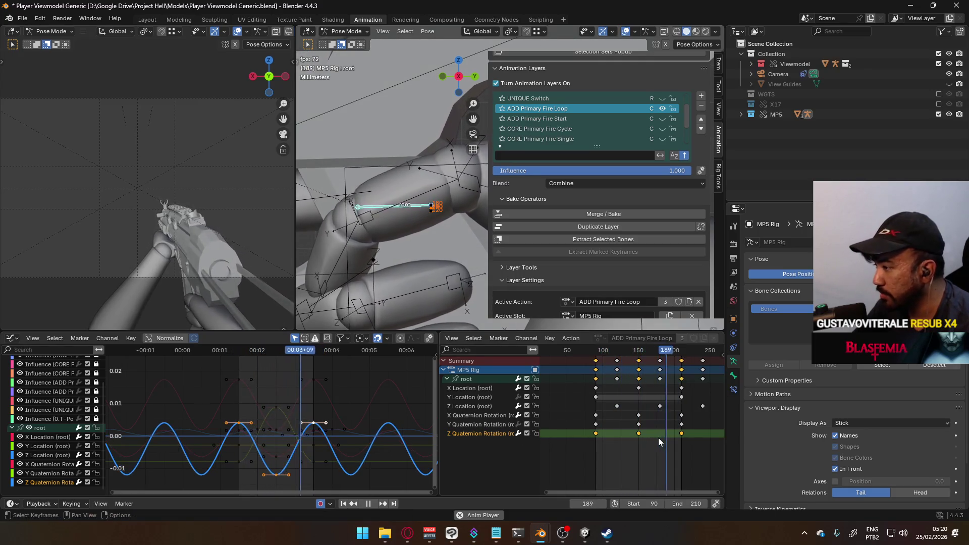
{"action": "key", "text": "g"}
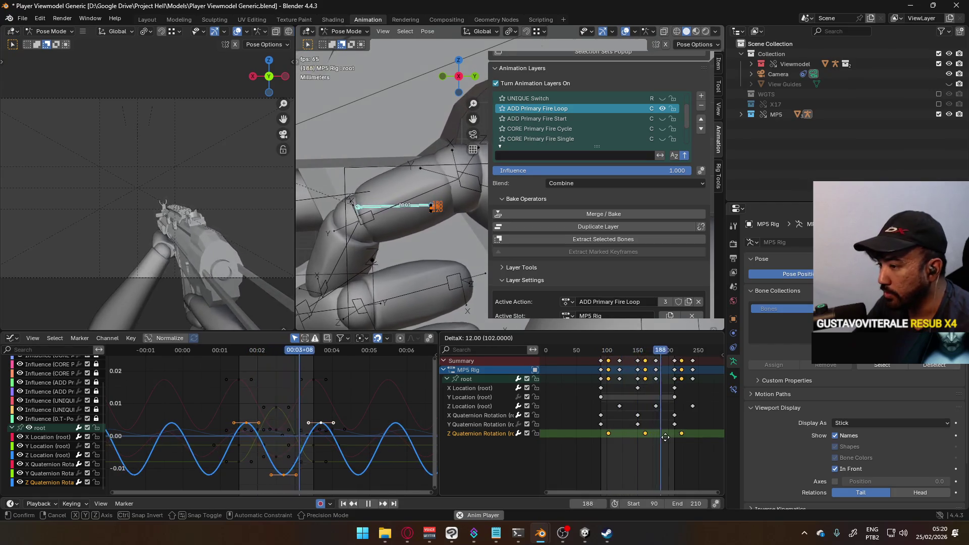
{"action": "key", "text": "Return"}
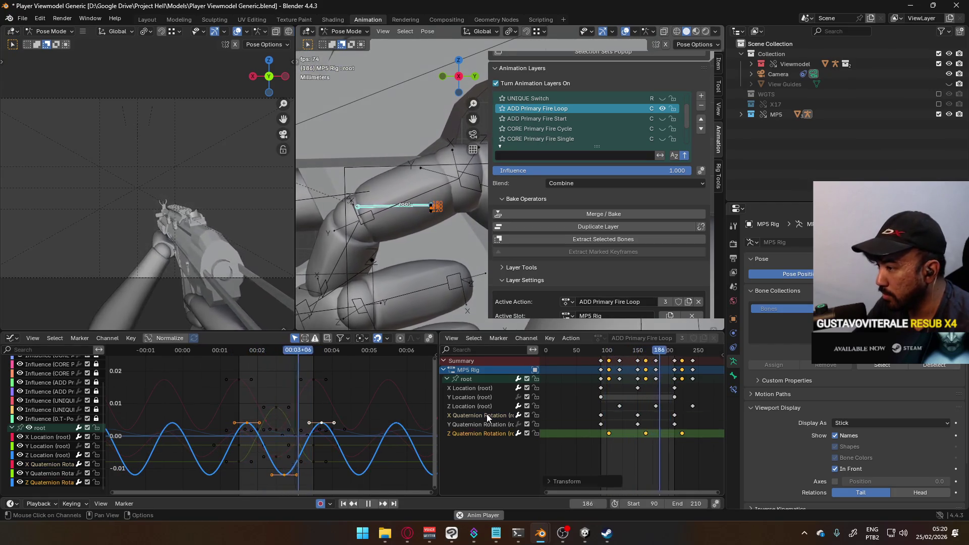
Shift the X Quaternion Rotation keys earlier in time
{"action": "left_click", "coordinate": [480, 415]}
{"action": "key", "text": "g"}
{"action": "key", "text": "Return"}
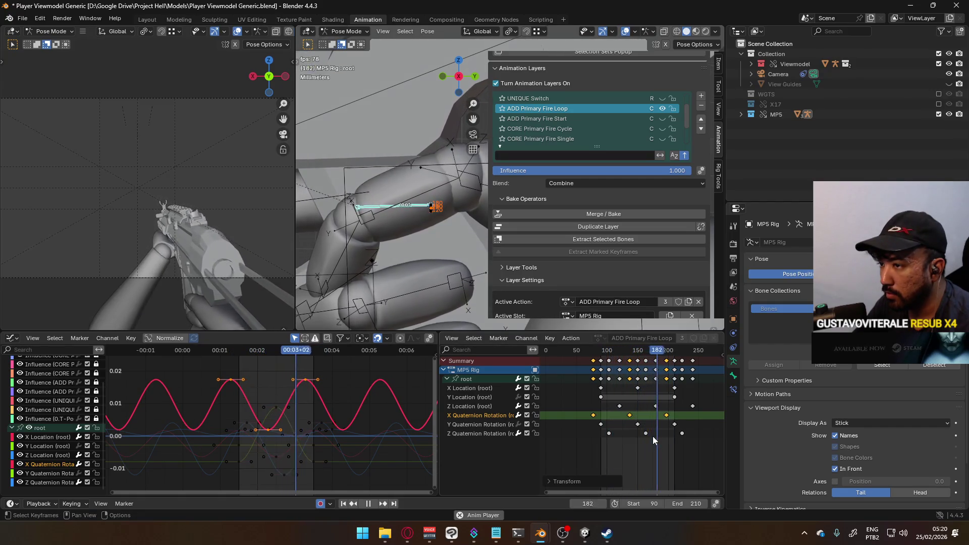
{"action": "left_click", "coordinate": [501, 397]}
{"action": "left_click", "coordinate": [478, 407]}
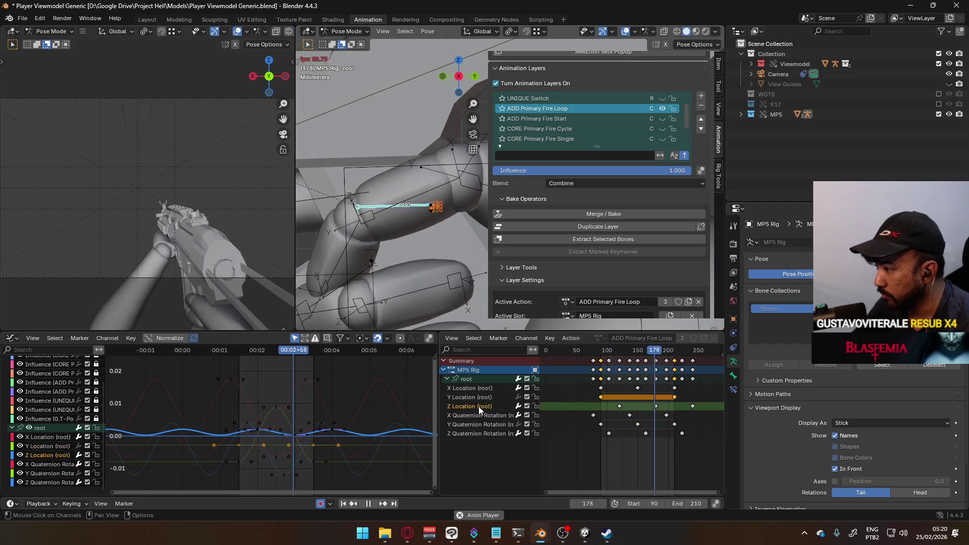
{"action": "double_click", "coordinate": [479, 407]}
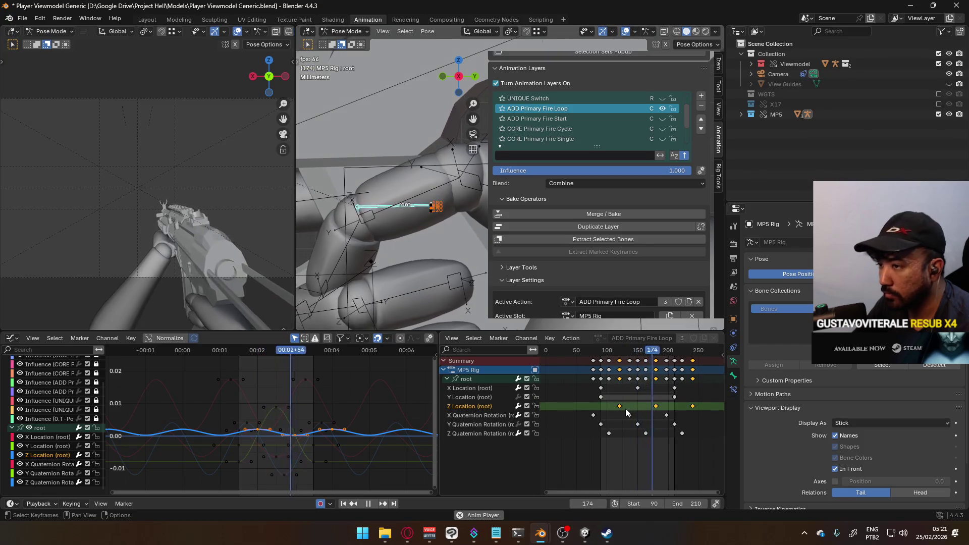
{"action": "left_click", "coordinate": [500, 396]}
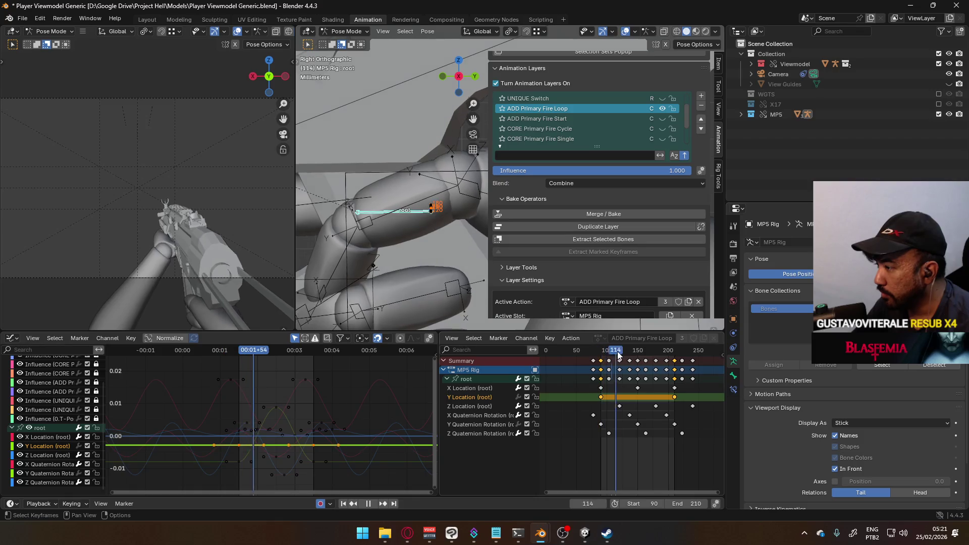
Insert a Y Location key at frame 150 and raise it by 0.004
{"action": "key", "text": "space"}
{"action": "left_click", "coordinate": [637, 352]}
{"action": "right_click", "coordinate": [636, 372]}
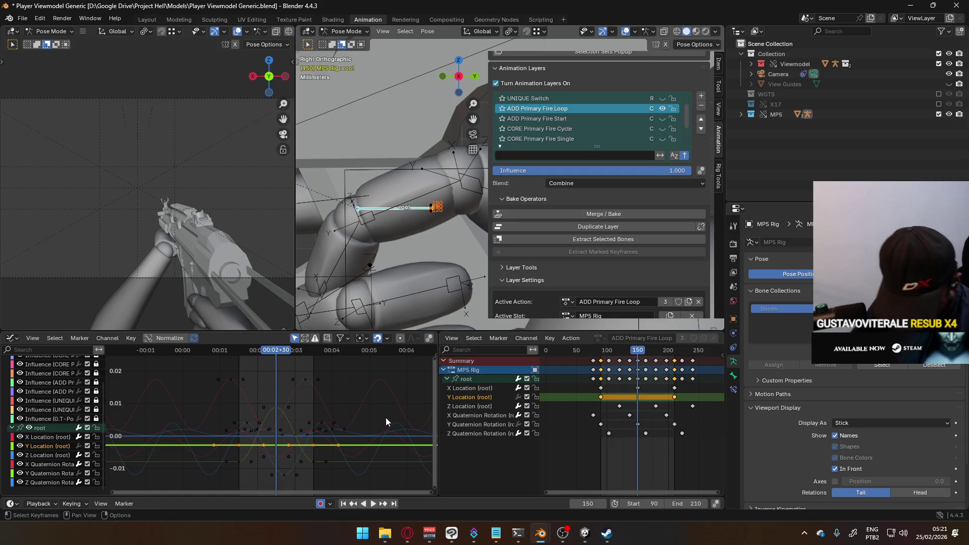
{"action": "key", "text": "i"}
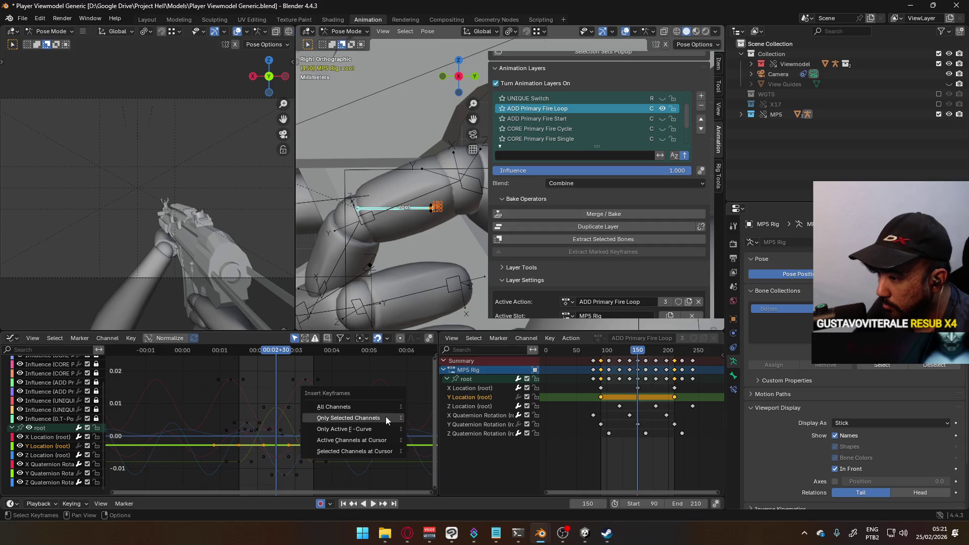
{"action": "left_click", "coordinate": [386, 416]}
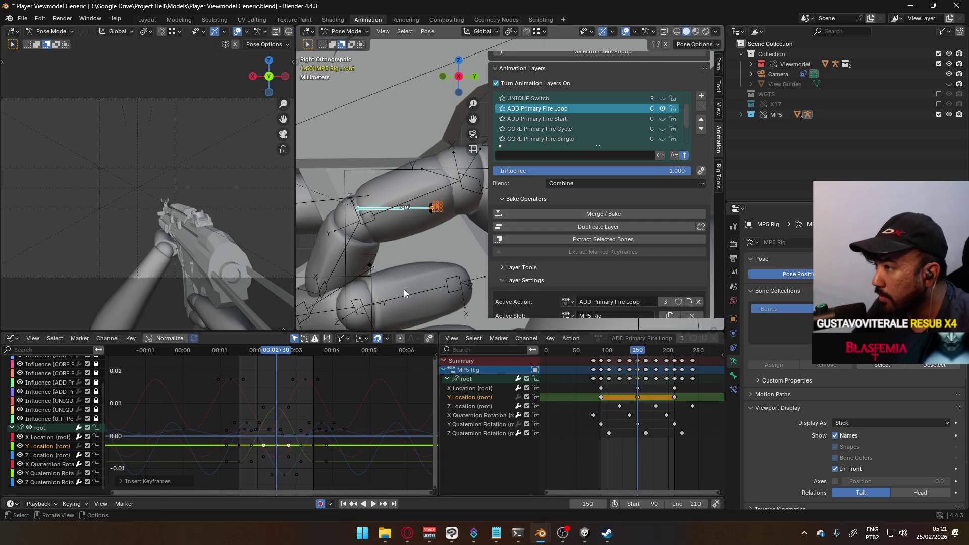
{"action": "scroll", "coordinate": [416, 302], "scroll_direction": "down", "scroll_amount": 3}
{"action": "middle_click_drag", "start_coordinate": [450, 280], "coordinate": [387, 319], "text": "shift"}
{"action": "key", "text": "g"}
{"action": "key", "text": "y"}
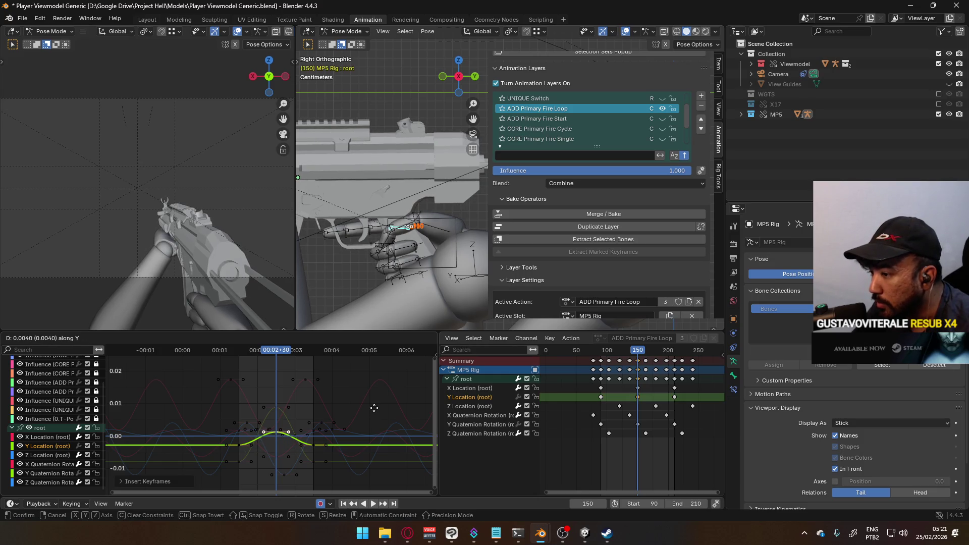
{"action": "left_click", "coordinate": [374, 407]}
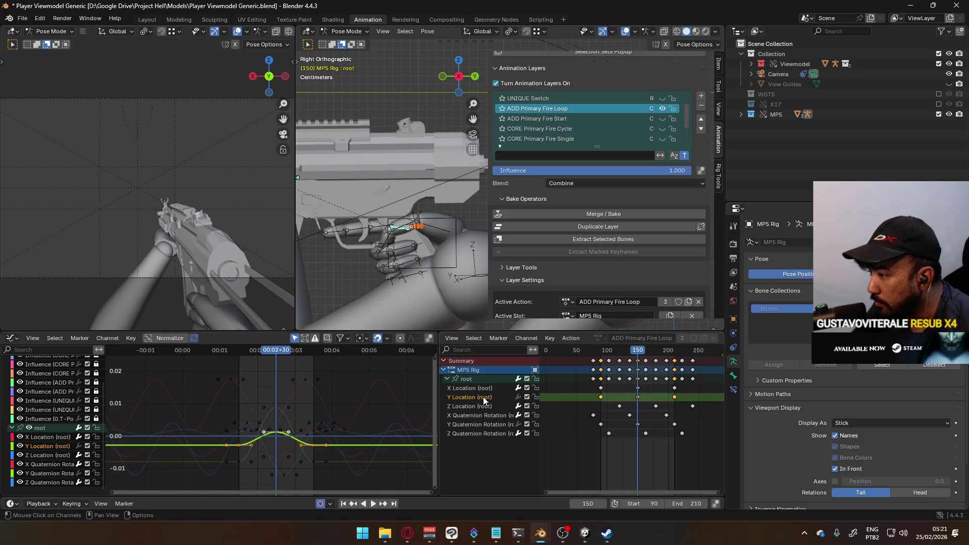
Make the Y Location curve cyclic and play the loop
{"action": "key", "text": "shift+e"}
{"action": "left_click", "coordinate": [319, 417]}
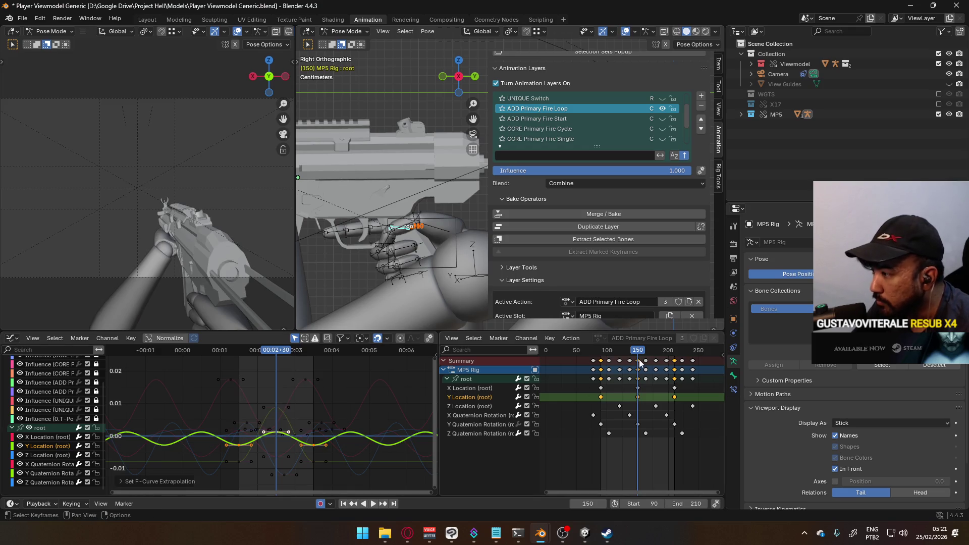
{"action": "key", "text": "space"}
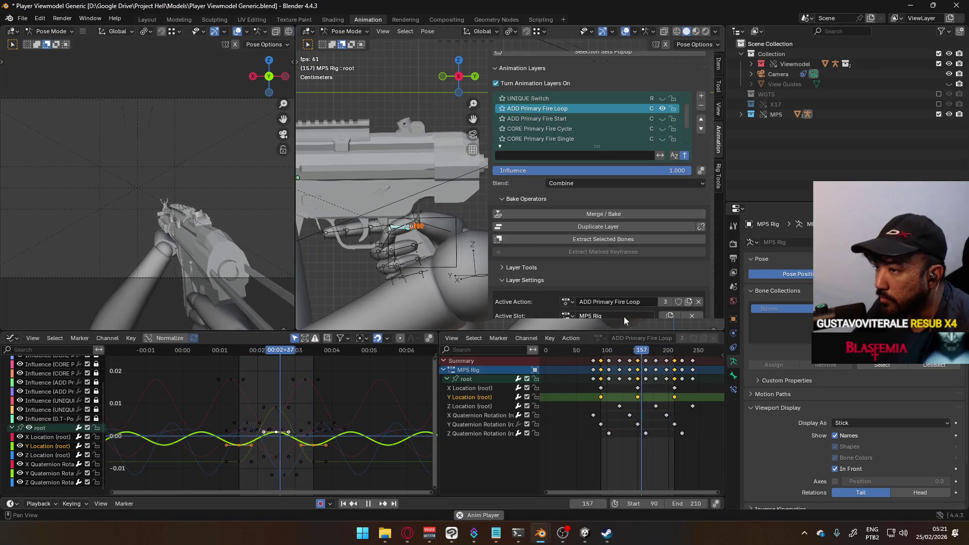
Unmute the CORE Primary Fire Cycle layer with its eye toggle
{"action": "left_click", "coordinate": [664, 130]}
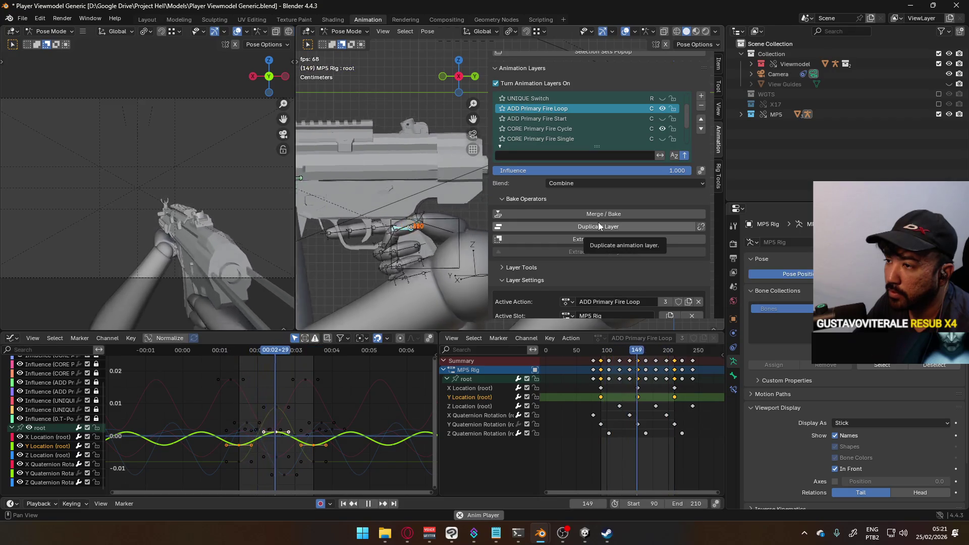
{"action": "right_click", "coordinate": [628, 366]}
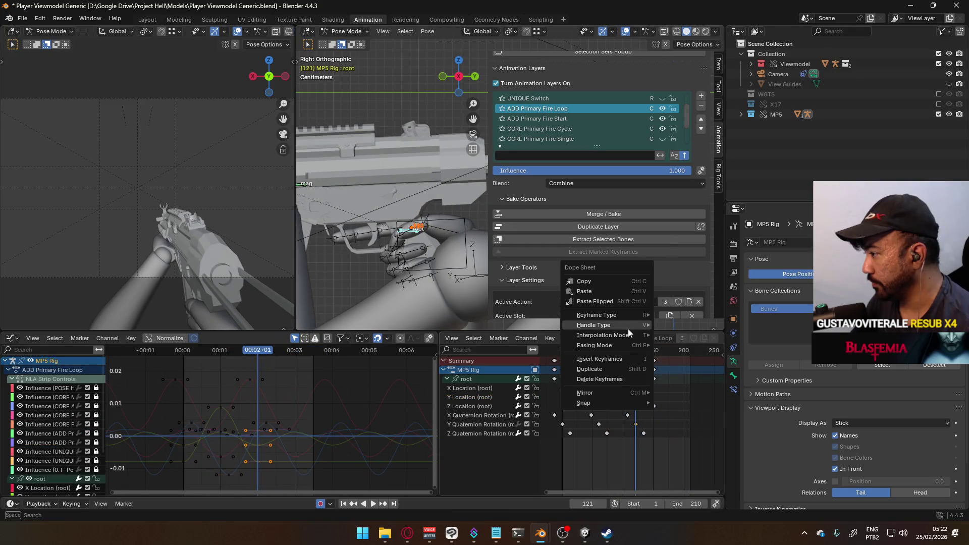
Mark the fire loop keys as Breakdown keyframes, previewing playback from frame 1
{"action": "left_click", "coordinate": [677, 326]}
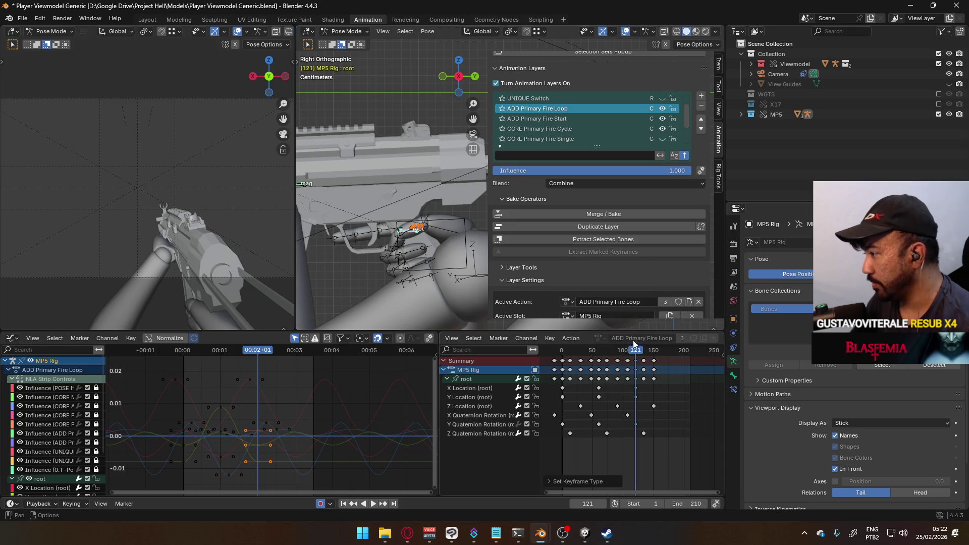
{"action": "key", "text": "space"}
{"action": "left_click", "coordinate": [564, 356]}
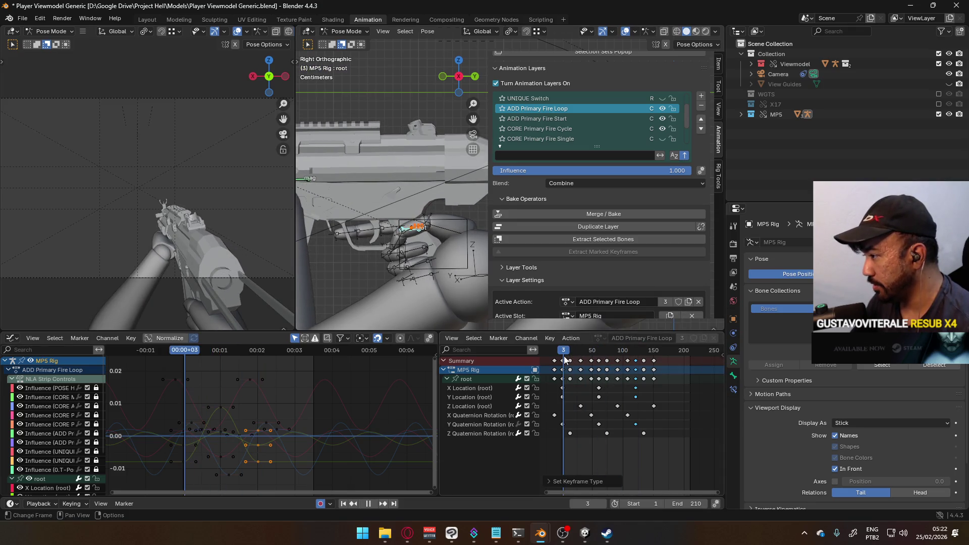
{"action": "left_click", "coordinate": [562, 356]}
{"action": "key", "text": "space"}
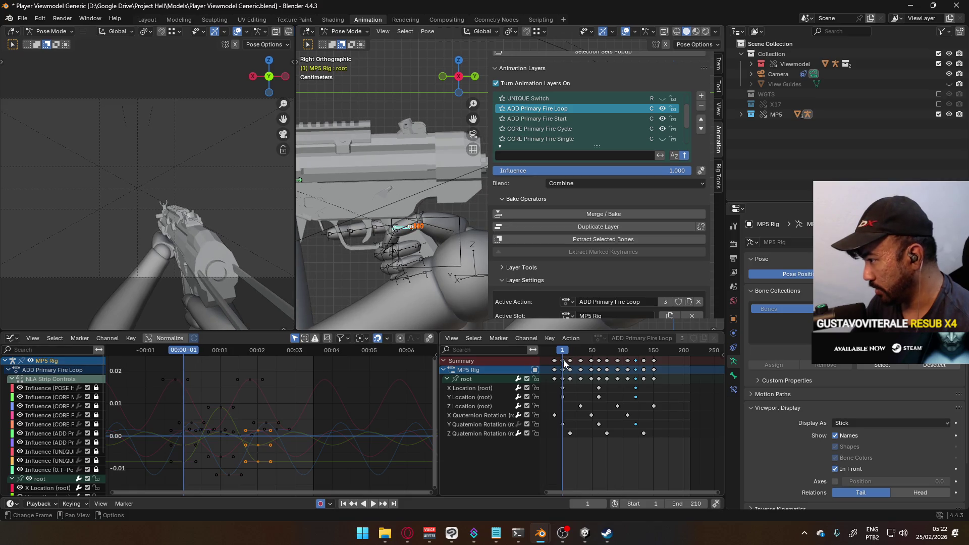
{"action": "right_click", "coordinate": [563, 359]}
{"action": "mouse_move", "coordinate": [564, 361]}
{"action": "left_click", "coordinate": [625, 371]}
{"action": "key", "text": "space"}
Make ADD Primary Fire Start the active layer and hide the ADD Primary Fire Loop layer
{"action": "mouse_move", "coordinate": [565, 363]}
{"action": "left_mouse_down"}
{"action": "mouse_move", "coordinate": [560, 370]}
{"action": "mouse_move", "coordinate": [641, 374]}
{"action": "mouse_move", "coordinate": [564, 386]}
{"action": "left_mouse_up"}
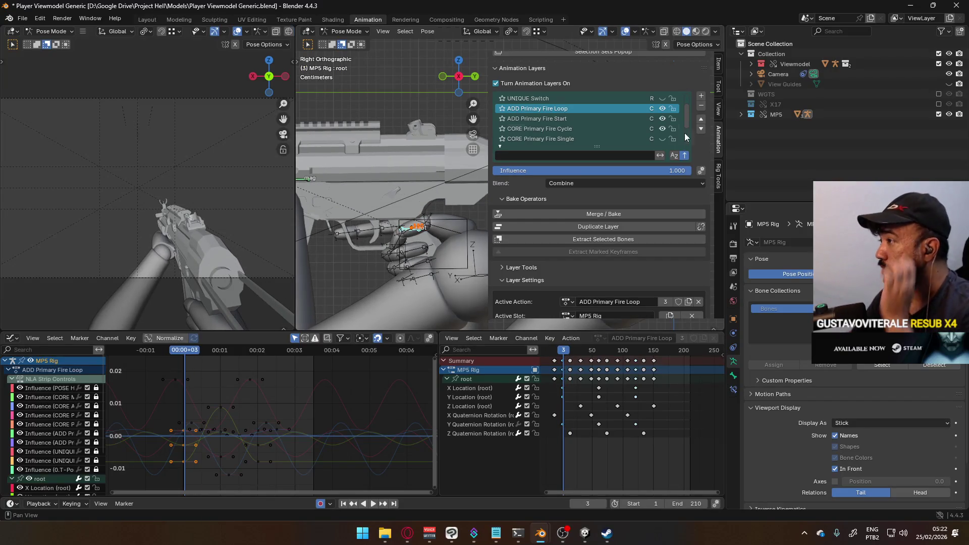
{"action": "left_click", "coordinate": [630, 119]}
{"action": "left_click", "coordinate": [662, 109]}
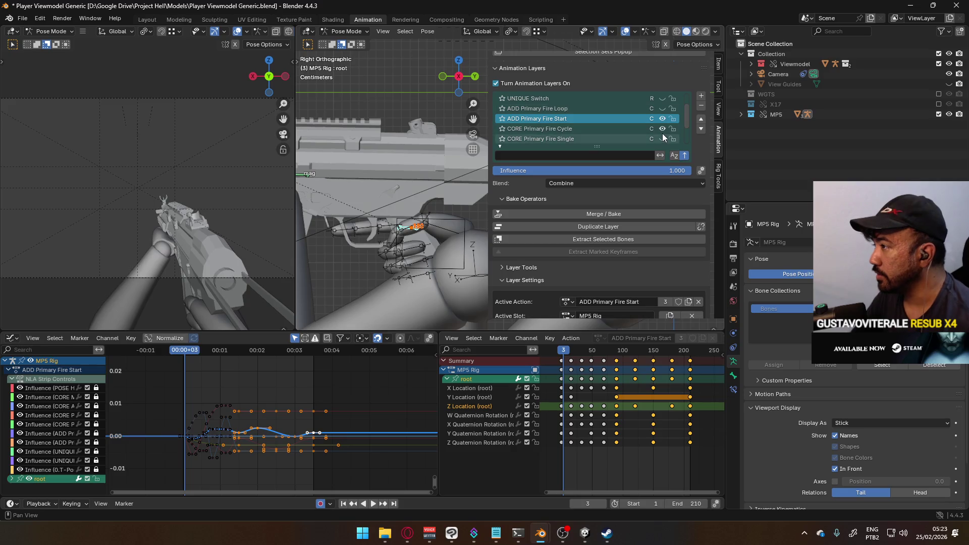
Hide the CORE Primary Fire Cycle layer and delete all keys after frame 0
{"action": "left_click", "coordinate": [662, 129]}
{"action": "left_click_drag", "start_coordinate": [563, 352], "coordinate": [561, 353]}
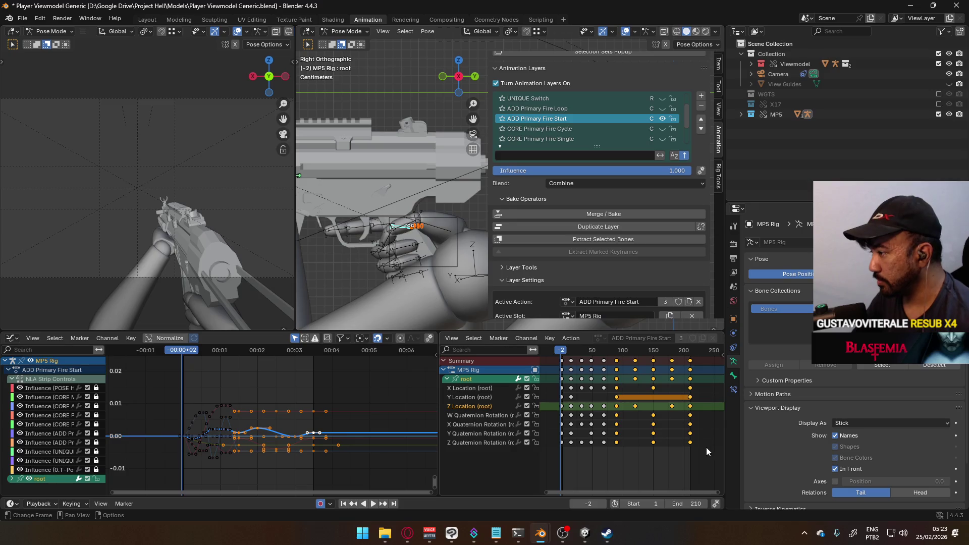
{"action": "scroll", "coordinate": [707, 451], "scroll_direction": "down", "scroll_amount": 2}
{"action": "left_click_drag", "start_coordinate": [697, 470], "coordinate": [595, 358]}
{"action": "key", "text": "x"}
{"action": "key", "text": "space"}
{"action": "key", "text": "space"}
Delete the leftover frame-11 keys, replay from the start, and select the remaining frame-0 root keys
{"action": "mouse_move", "coordinate": [627, 477]}
{"action": "left_mouse_down"}
{"action": "mouse_move", "coordinate": [588, 386]}
{"action": "mouse_move", "coordinate": [595, 362]}
{"action": "left_mouse_up"}
{"action": "key", "text": "x"}
{"action": "key", "text": "shift+ctrl+space"}
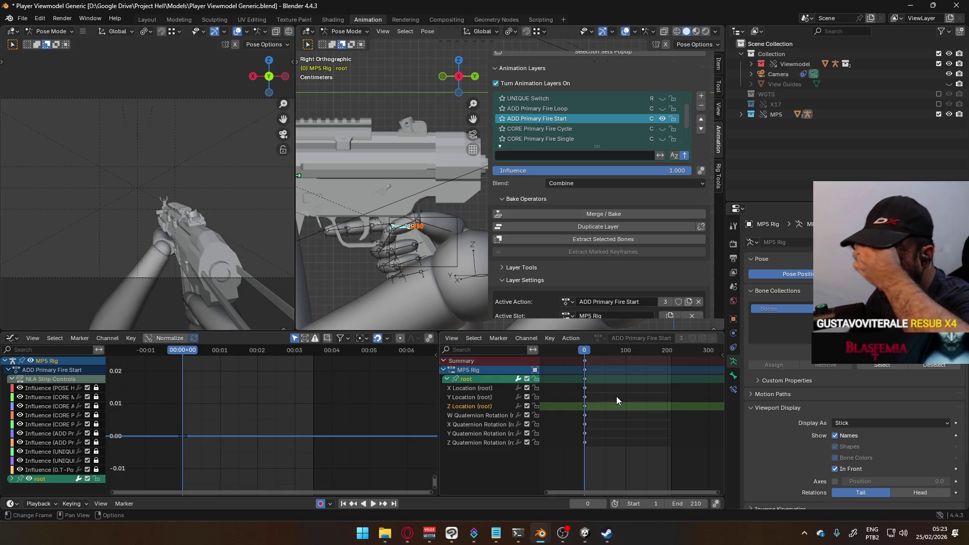
{"action": "scroll", "coordinate": [575, 397], "scroll_direction": "up", "scroll_amount": 1}
{"action": "left_click", "coordinate": [571, 379]}
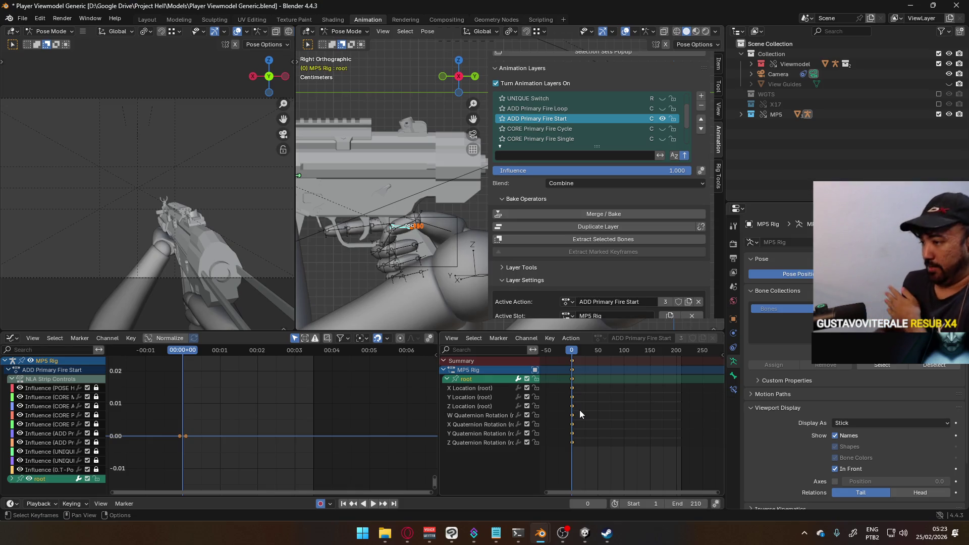
Key a moved and rotated root bone pose at frame 30
{"action": "key", "text": "space"}
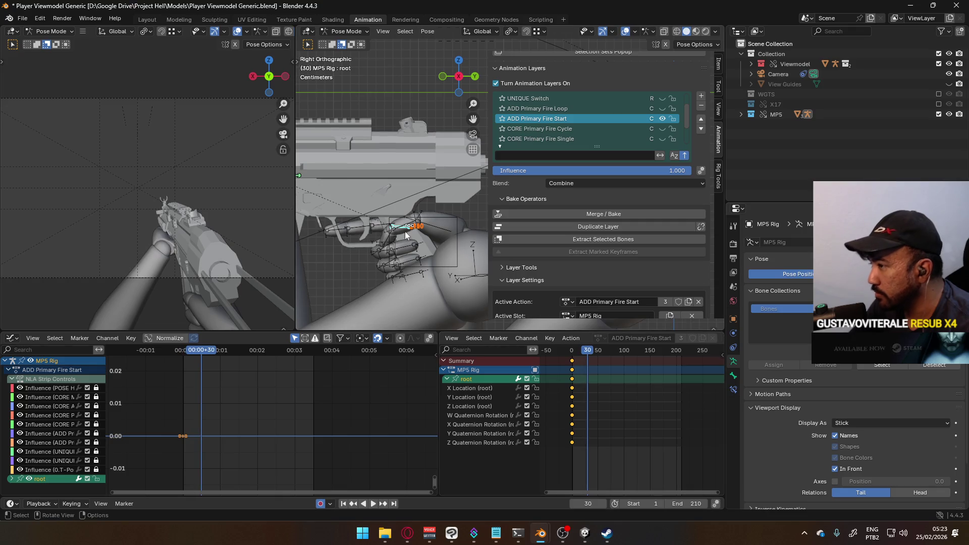
{"action": "scroll", "coordinate": [407, 241], "scroll_direction": "down", "scroll_amount": 2}
{"action": "key", "text": "g"}
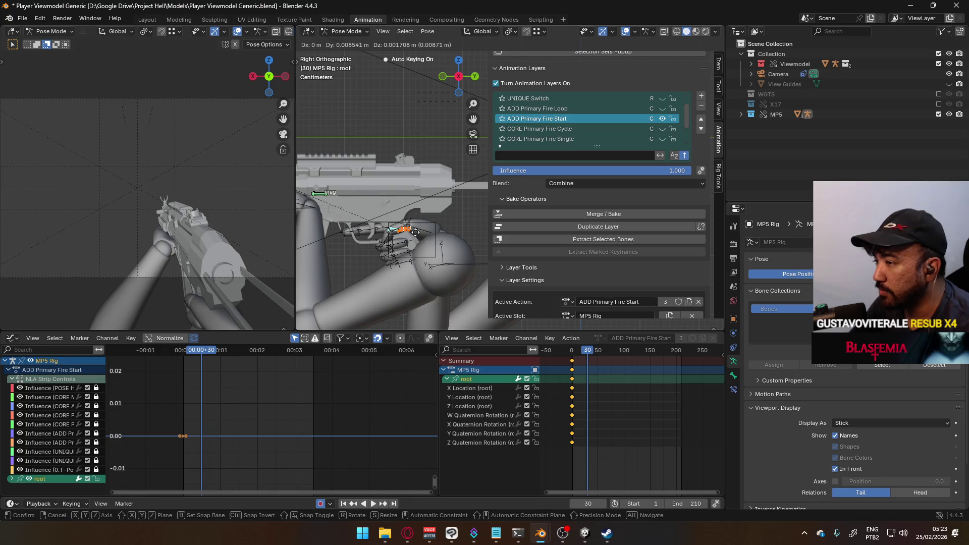
{"action": "left_click", "coordinate": [415, 232]}
{"action": "key", "text": "g"}
{"action": "key", "text": "r"}
{"action": "key", "text": "Return"}
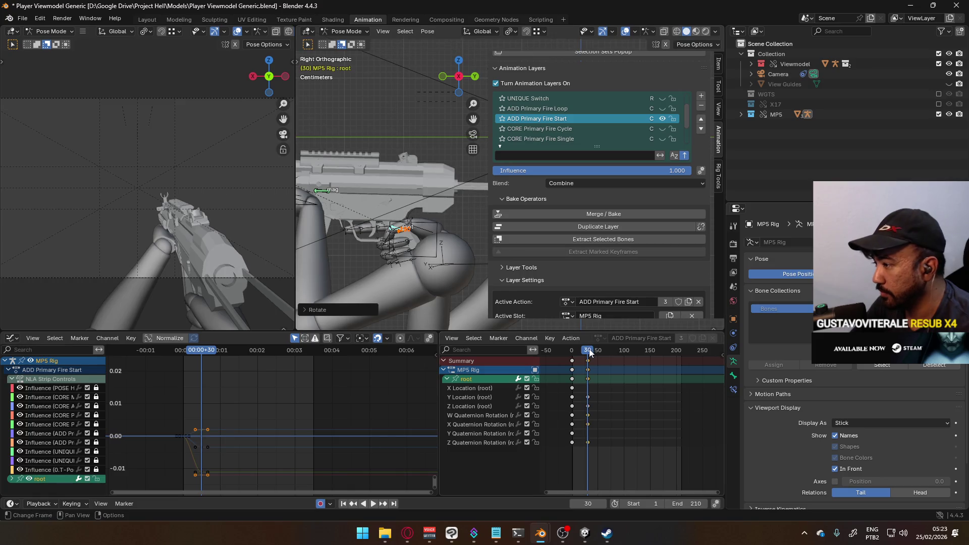
Key another moved and rotated root bone pose at frame 60
{"action": "mouse_move", "coordinate": [589, 356]}
{"action": "left_mouse_down"}
{"action": "mouse_move", "coordinate": [560, 350]}
{"action": "mouse_move", "coordinate": [587, 350]}
{"action": "left_mouse_up"}
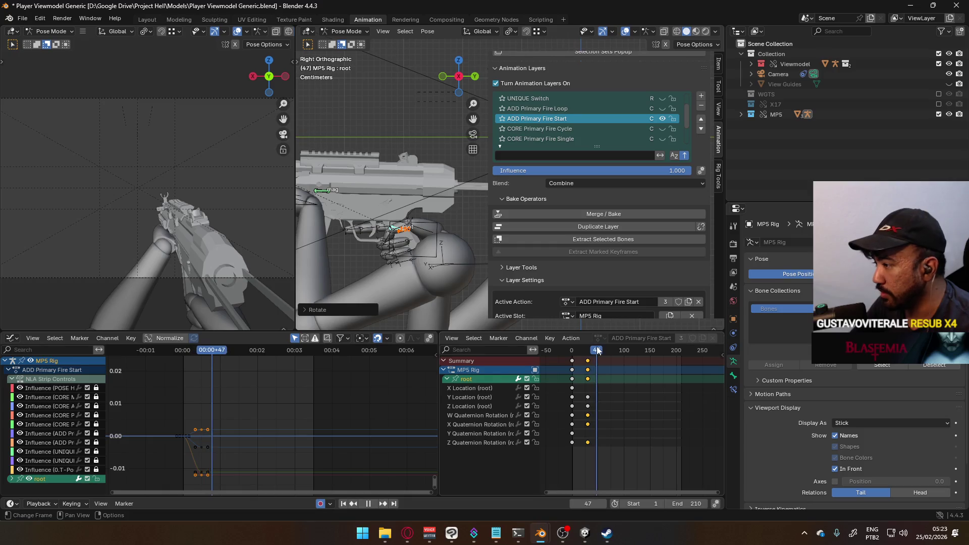
{"action": "key", "text": "Escape"}
{"action": "left_click_drag", "start_coordinate": [590, 353], "coordinate": [603, 350]}
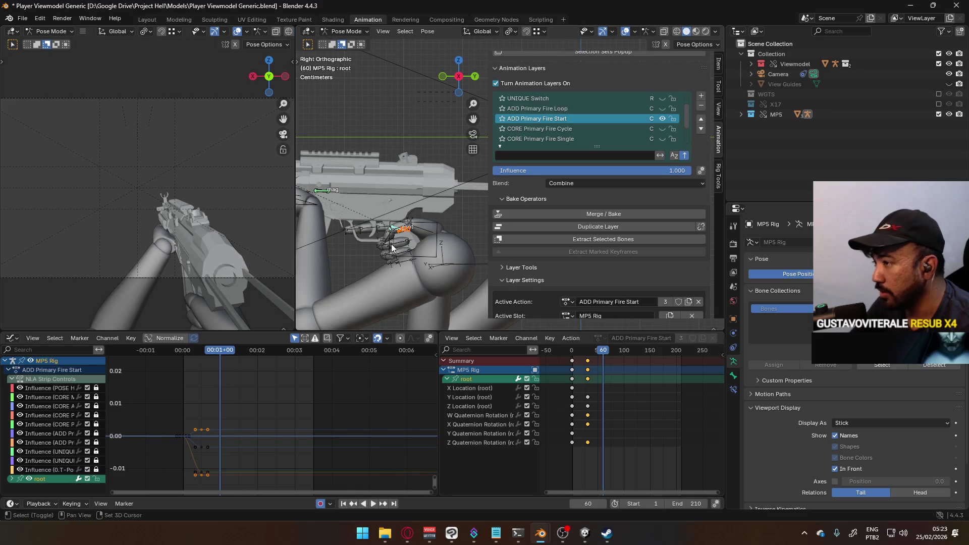
{"action": "key", "text": "g"}
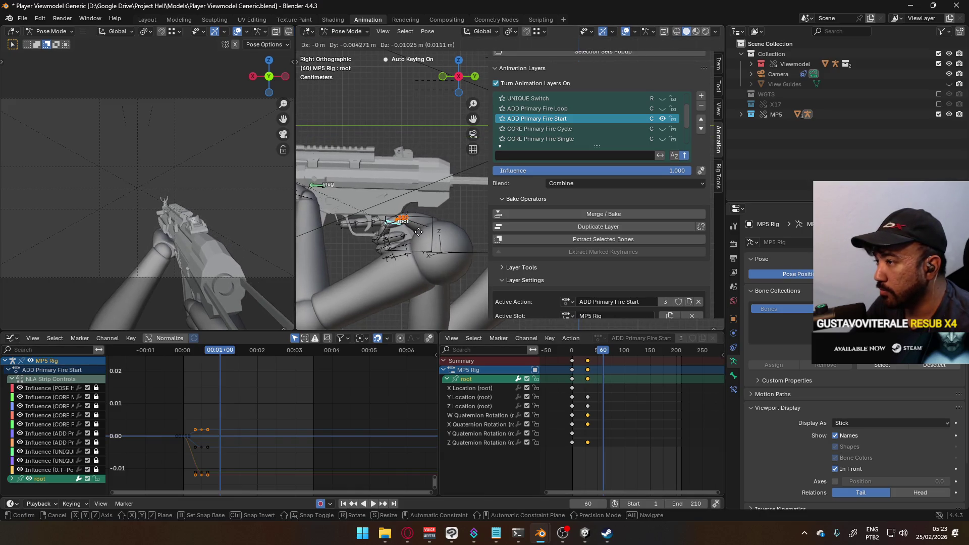
{"action": "left_click", "coordinate": [417, 233]}
{"action": "key", "text": "r"}
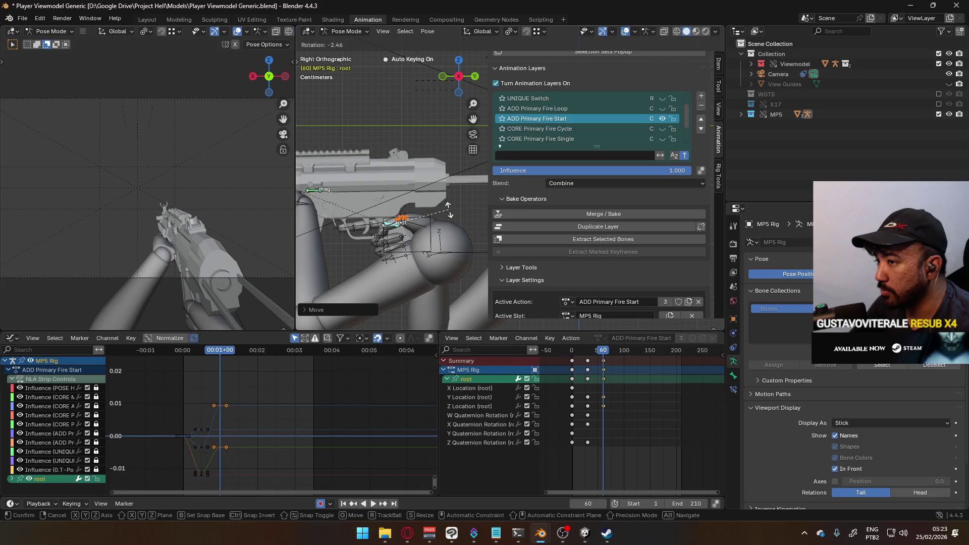
{"action": "left_click", "coordinate": [447, 212]}
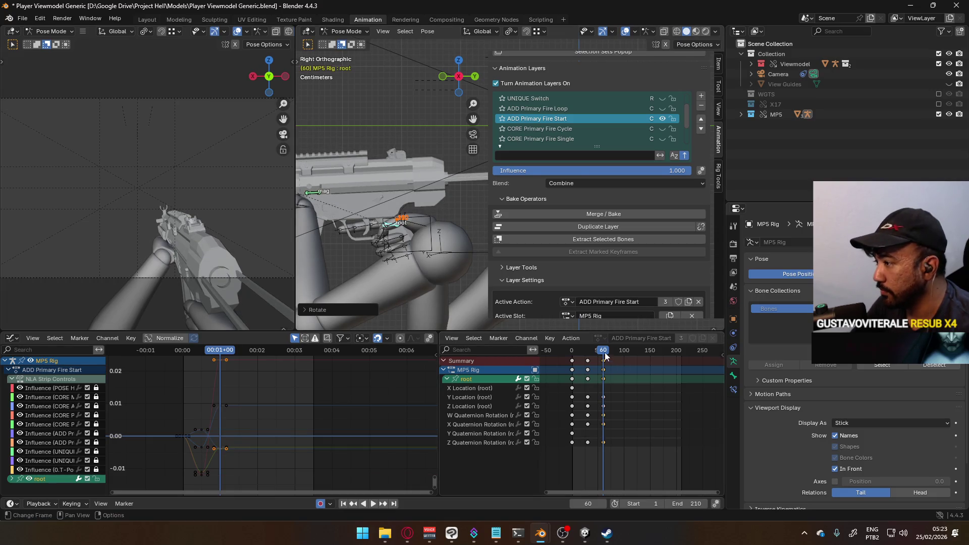
Paste the frame-1 starting pose keys at frame 99 and scrub back through the animation
{"action": "key", "text": "shift+Left"}
{"action": "key", "text": "space"}
{"action": "mouse_move", "coordinate": [589, 351]}
{"action": "left_mouse_down"}
{"action": "mouse_move", "coordinate": [621, 350]}
{"action": "mouse_move", "coordinate": [572, 355]}
{"action": "mouse_move", "coordinate": [622, 354]}
{"action": "left_mouse_up"}
{"action": "left_click", "coordinate": [574, 361]}
{"action": "left_click", "coordinate": [572, 361]}
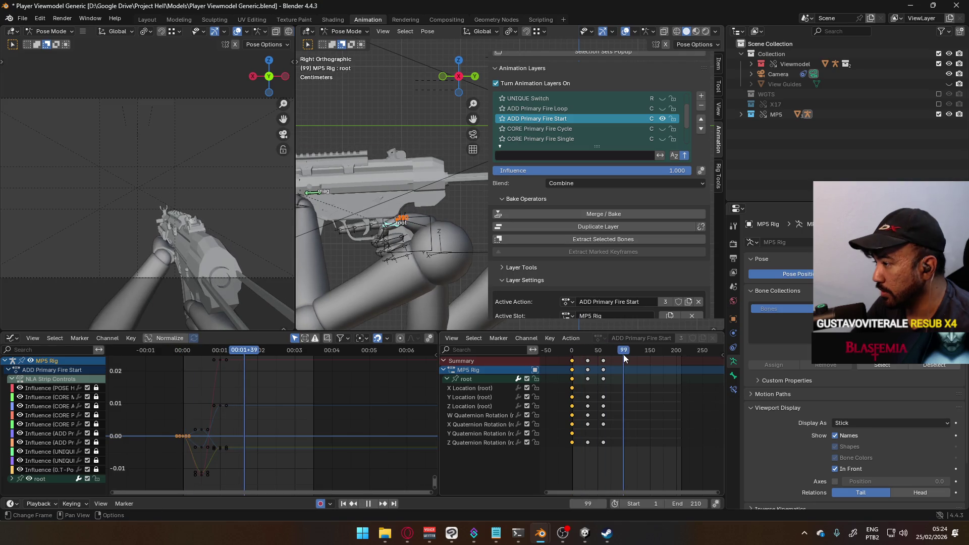
{"action": "key", "text": "ctrl+v"}
{"action": "left_click_drag", "start_coordinate": [622, 350], "coordinate": [572, 351]}
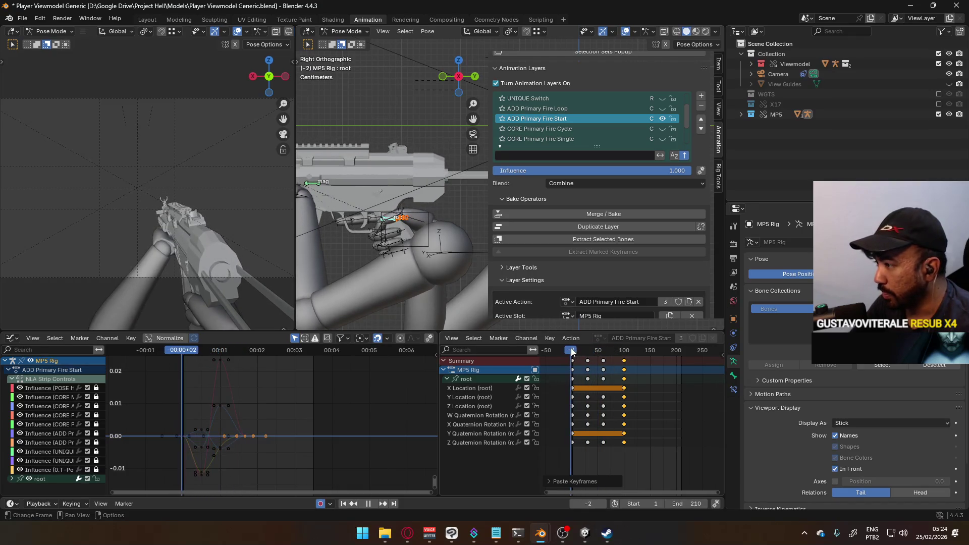
{"action": "key", "text": "q"}
{"action": "left_click", "coordinate": [412, 228]}
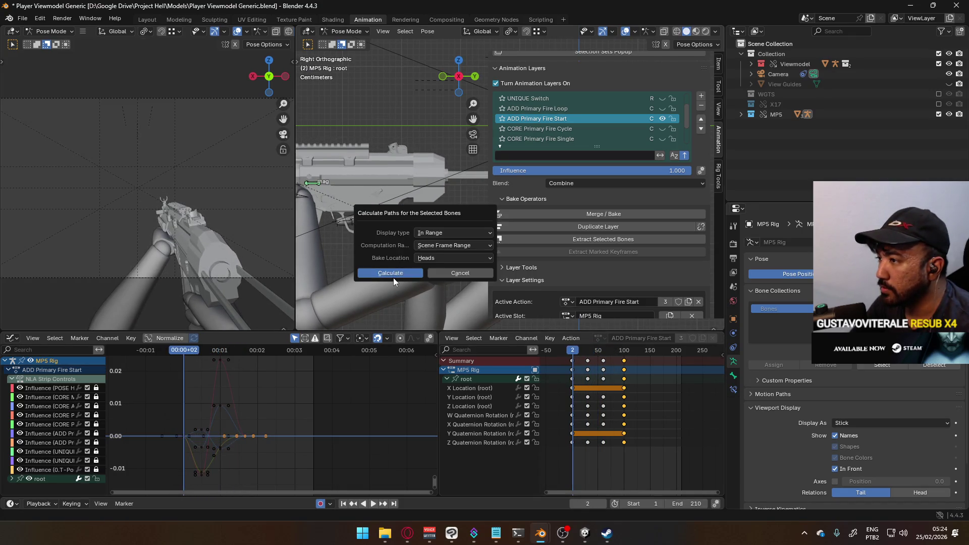
Calculate the root bone's motion path, then clear the resulting path
{"action": "left_click", "coordinate": [391, 273]}
{"action": "middle_click_drag", "start_coordinate": [380, 265], "coordinate": [386, 246]}
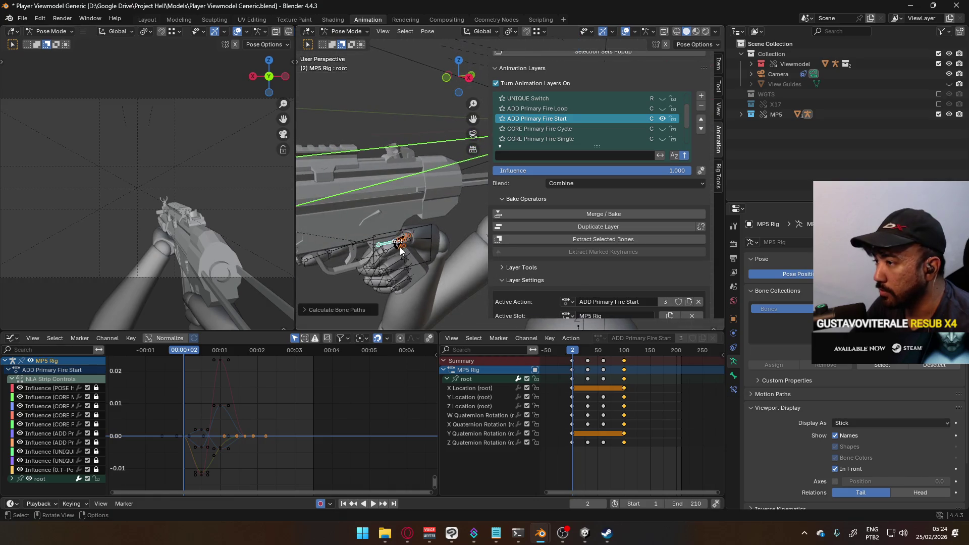
{"action": "left_click", "coordinate": [386, 246]}
{"action": "key", "text": "q"}
{"action": "left_click", "coordinate": [383, 262]}
{"action": "left_click", "coordinate": [374, 286]}
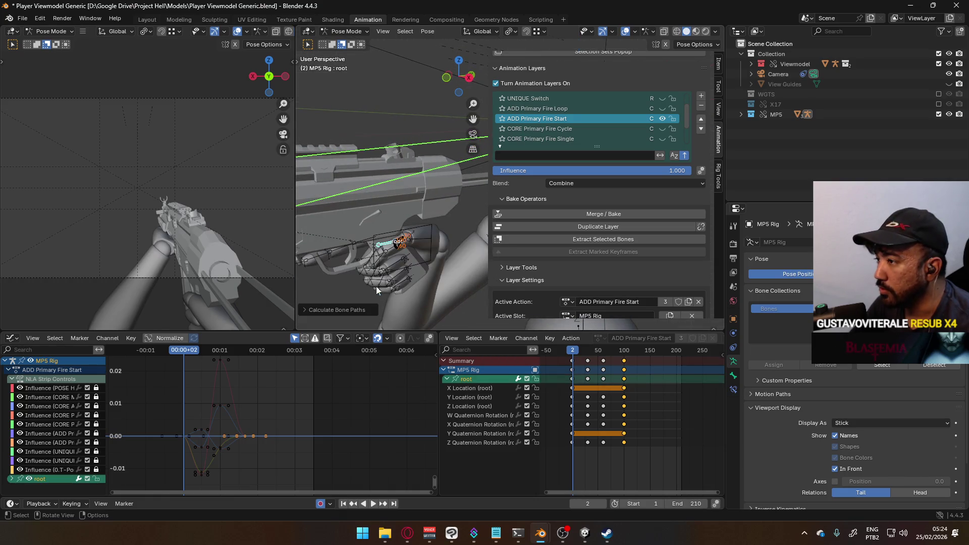
{"action": "scroll", "coordinate": [429, 229], "scroll_direction": "down", "scroll_amount": 5}
{"action": "mouse_move", "coordinate": [429, 228]}
{"action": "middle_mouse_down"}
{"action": "mouse_move", "coordinate": [399, 233]}
{"action": "mouse_move", "coordinate": [410, 223]}
{"action": "mouse_move", "coordinate": [437, 257]}
{"action": "middle_mouse_up"}
{"action": "key", "text": "q"}
{"action": "left_click", "coordinate": [374, 245]}
Recalculate the root bone path and watch it in orthographic view, stopping at frame 30
{"action": "scroll", "coordinate": [437, 256], "scroll_direction": "up", "scroll_amount": 3}
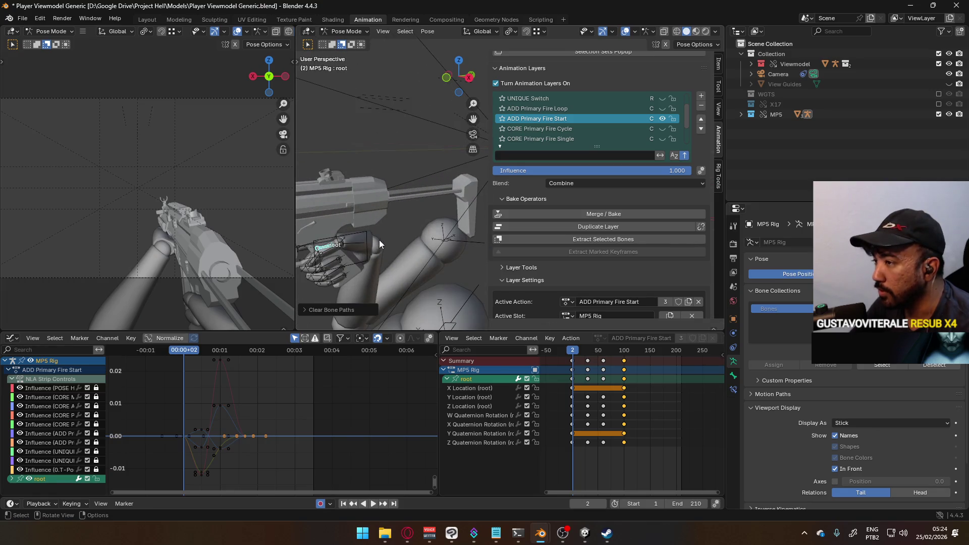
{"action": "key", "text": "q"}
{"action": "left_click", "coordinate": [268, 239]}
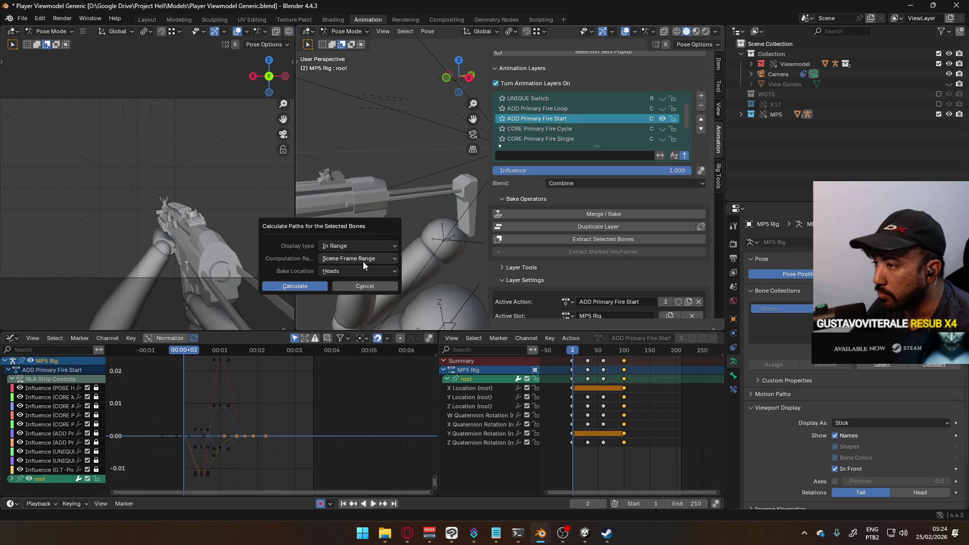
{"action": "left_click", "coordinate": [308, 287]}
{"action": "mouse_move", "coordinate": [336, 247]}
{"action": "middle_mouse_down"}
{"action": "mouse_move", "coordinate": [422, 208]}
{"action": "mouse_move", "coordinate": [386, 210]}
{"action": "mouse_move", "coordinate": [420, 221]}
{"action": "mouse_move", "coordinate": [381, 210]}
{"action": "mouse_move", "coordinate": [428, 199]}
{"action": "mouse_move", "coordinate": [368, 219]}
{"action": "mouse_move", "coordinate": [452, 213]}
{"action": "mouse_move", "coordinate": [433, 204]}
{"action": "middle_mouse_up"}
{"action": "key", "text": "KP_5"}
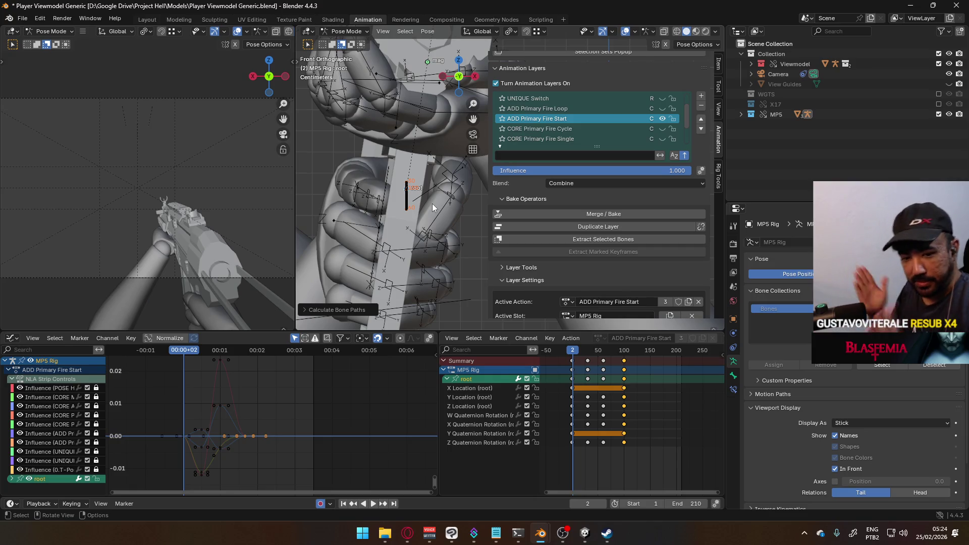
{"action": "mouse_move", "coordinate": [432, 204]}
{"action": "middle_mouse_down"}
{"action": "mouse_move", "coordinate": [347, 171]}
{"action": "mouse_move", "coordinate": [432, 204]}
{"action": "mouse_move", "coordinate": [423, 256]}
{"action": "middle_mouse_up"}
{"action": "key", "text": "space"}
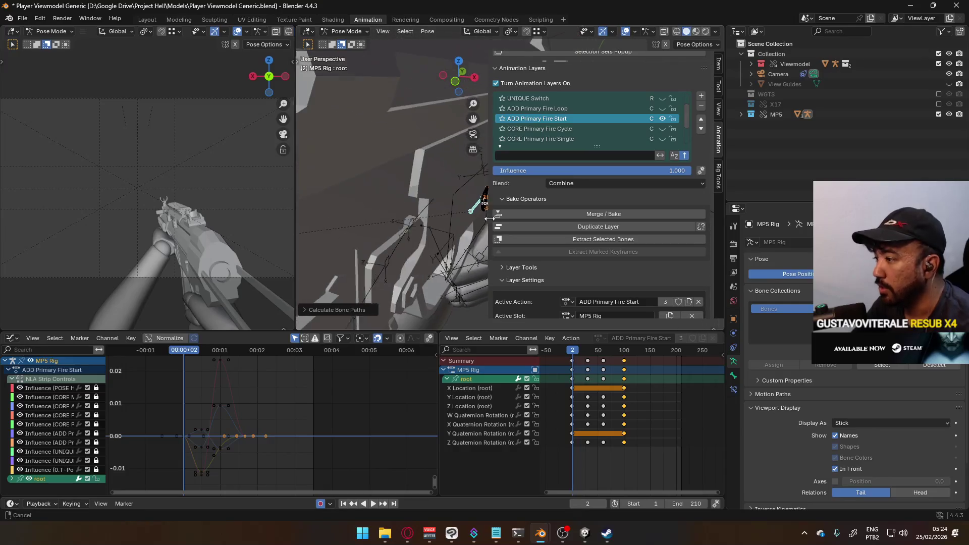
{"action": "key", "text": "space"}
{"action": "mouse_move", "coordinate": [394, 222]}
{"action": "middle_mouse_down"}
{"action": "mouse_move", "coordinate": [425, 190]}
{"action": "mouse_move", "coordinate": [419, 207]}
{"action": "middle_mouse_up"}
Nudge the root bone along X at frame 30 and again at frame 60
{"action": "key", "text": "g"}
{"action": "key", "text": "x"}
{"action": "left_click", "coordinate": [419, 207]}
{"action": "key", "text": "space"}
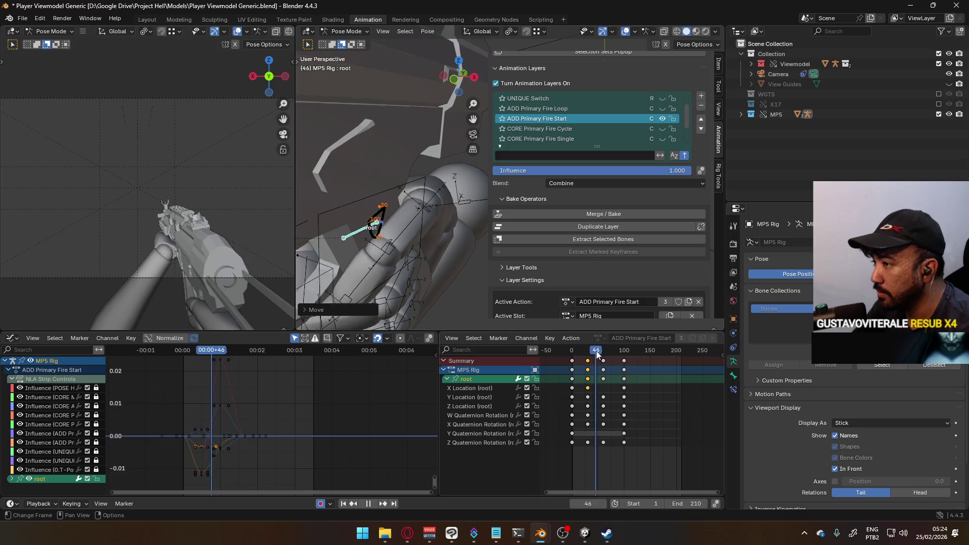
{"action": "key", "text": "space"}
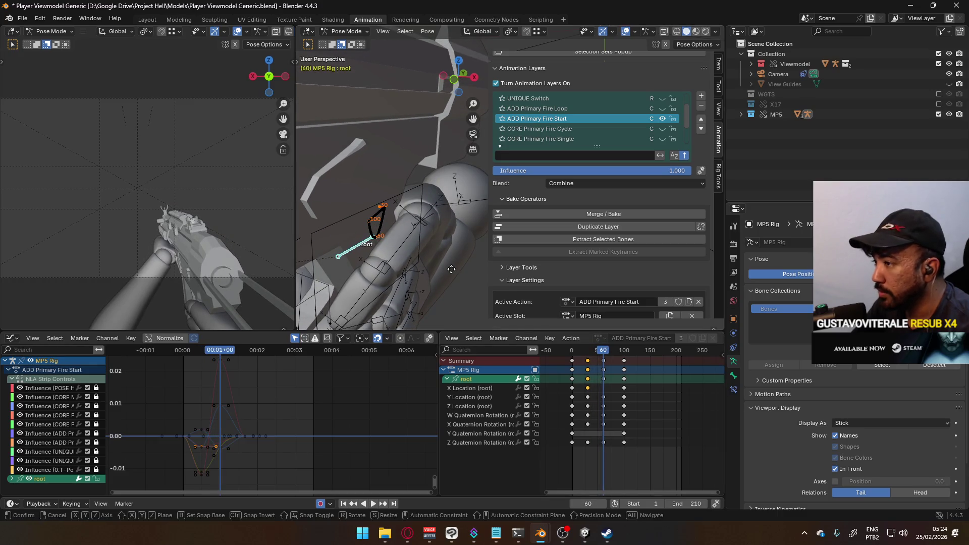
{"action": "key", "text": "g"}
{"action": "key", "text": "x"}
{"action": "left_click", "coordinate": [455, 269]}
Recalculate the root bone's motion path and play and scrub the fire-start animation
{"action": "mouse_move", "coordinate": [606, 353]}
{"action": "left_mouse_down"}
{"action": "mouse_move", "coordinate": [625, 354]}
{"action": "mouse_move", "coordinate": [602, 354]}
{"action": "left_mouse_up"}
{"action": "key", "text": "q"}
{"action": "left_click", "coordinate": [401, 207]}
{"action": "key", "text": "Return"}
{"action": "key", "text": "q"}
{"action": "left_click", "coordinate": [384, 236]}
{"action": "key", "text": "Return"}
{"action": "middle_click_drag", "start_coordinate": [371, 245], "coordinate": [415, 229]}
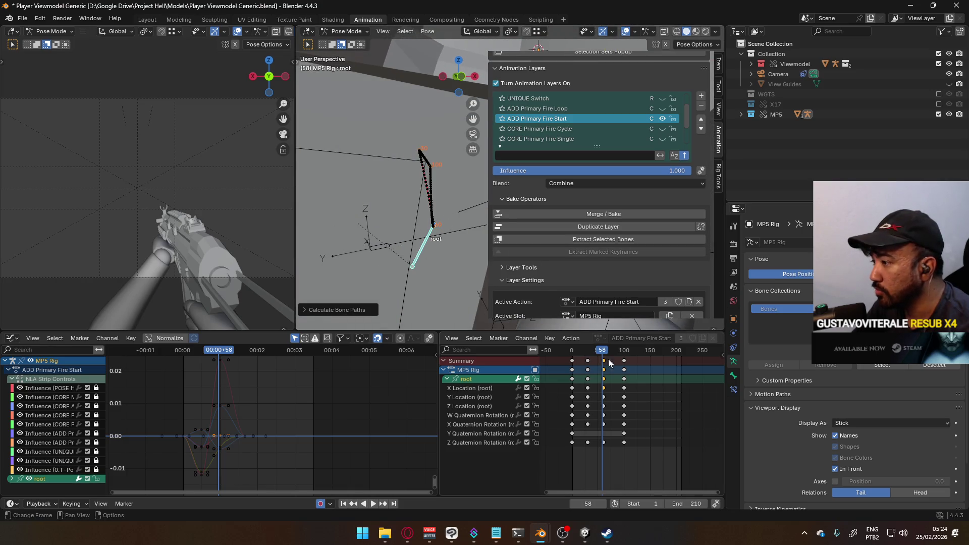
{"action": "key", "text": "space"}
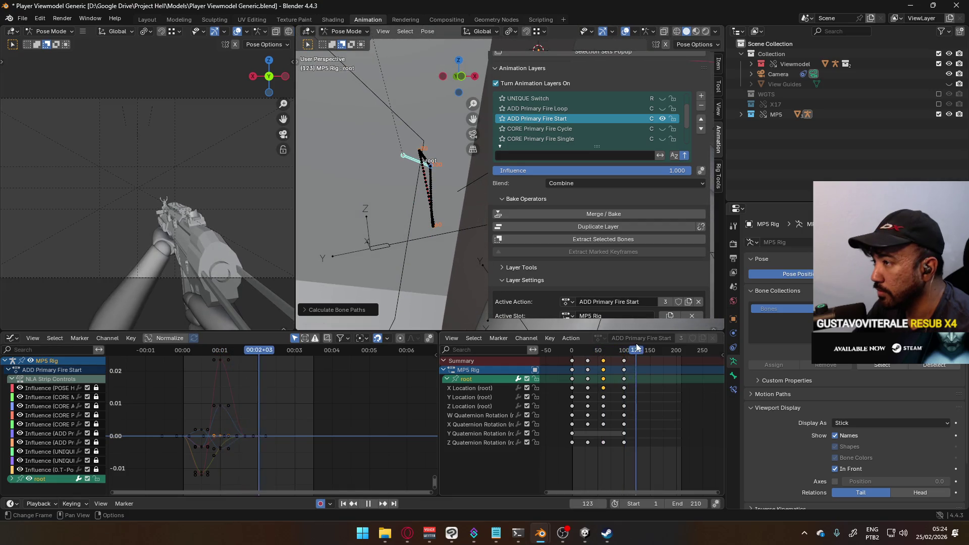
{"action": "mouse_move", "coordinate": [608, 347]}
{"action": "left_mouse_down"}
{"action": "mouse_move", "coordinate": [601, 339]}
{"action": "mouse_move", "coordinate": [624, 332]}
{"action": "left_mouse_up"}
Scale all root keys from frame 1 so the fire start runs to about frame 150
{"action": "left_click_drag", "start_coordinate": [570, 354], "coordinate": [570, 354]}
{"action": "left_click_drag", "start_coordinate": [572, 353], "coordinate": [573, 355]}
{"action": "key", "text": "s"}
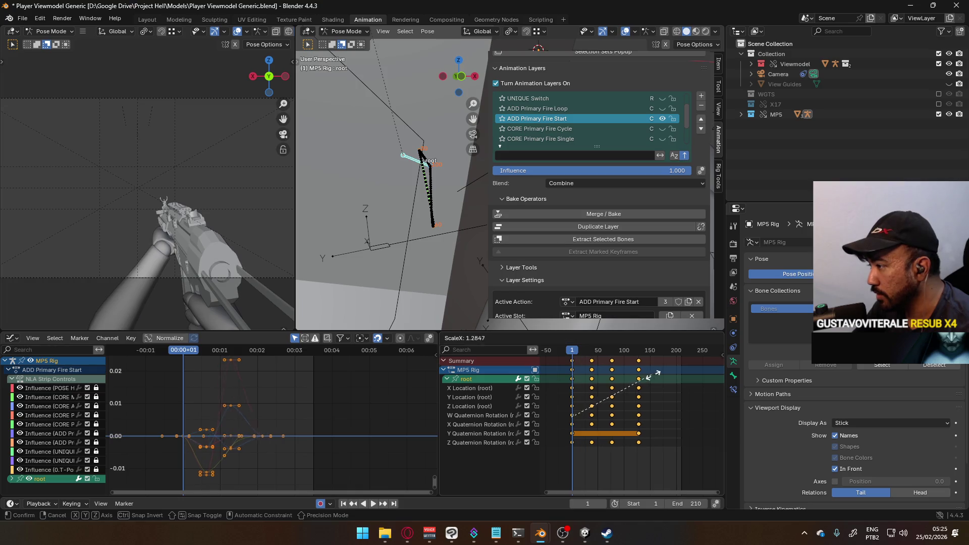
{"action": "left_click", "coordinate": [664, 374]}
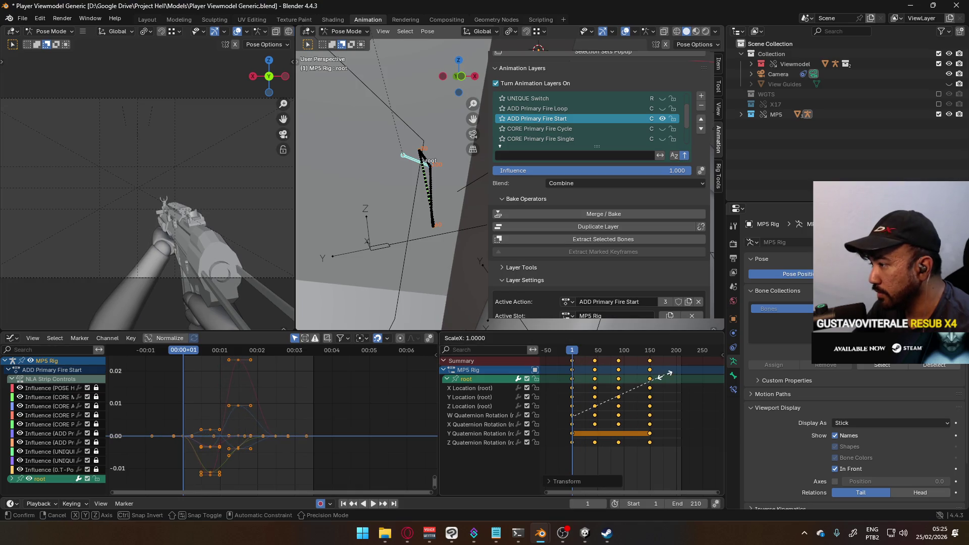
{"action": "key", "text": "space"}
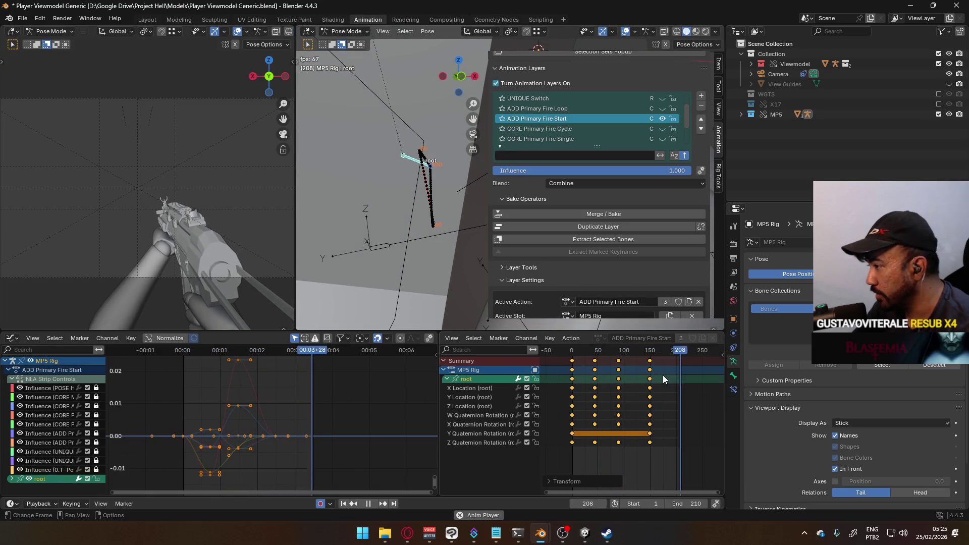
{"action": "scroll", "coordinate": [660, 366], "scroll_direction": "down", "scroll_amount": 4}
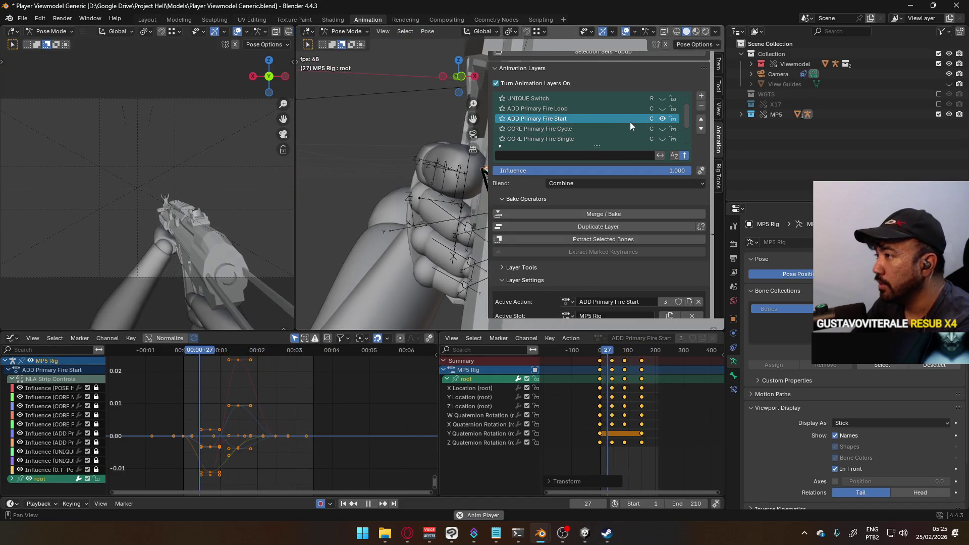
Show the CORE Primary Fire Cycle layer and return the playhead to frame 1
{"action": "left_click", "coordinate": [662, 128]}
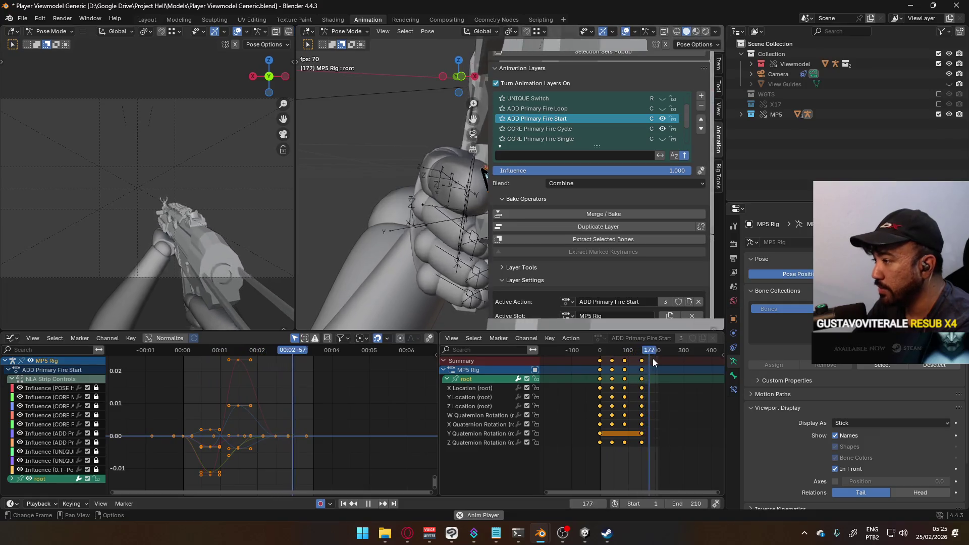
{"action": "left_click", "coordinate": [613, 349]}
{"action": "key", "text": "space"}
{"action": "left_click_drag", "start_coordinate": [616, 348], "coordinate": [600, 350]}
{"action": "key", "text": "s"}
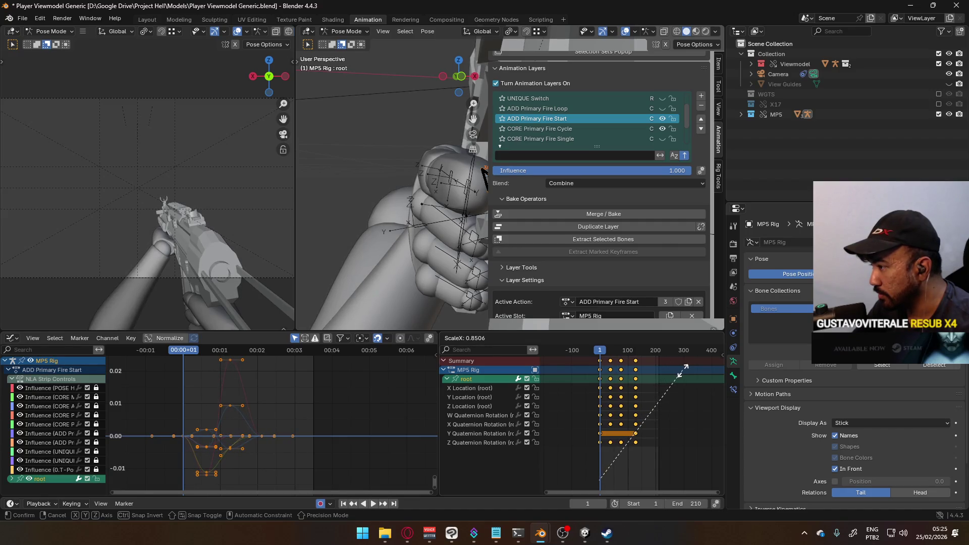
Confirm the shortened fire-start timing and swap CORE Primary Fire Cycle for ADD Primary Fire Loop
{"action": "left_click", "coordinate": [679, 371]}
{"action": "key", "text": "space"}
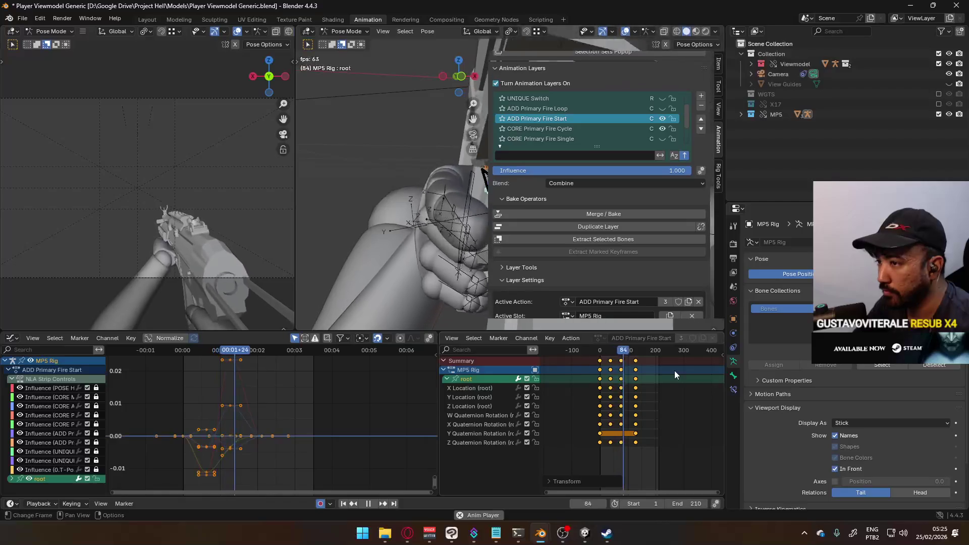
{"action": "left_click", "coordinate": [662, 108]}
{"action": "left_click", "coordinate": [662, 128]}
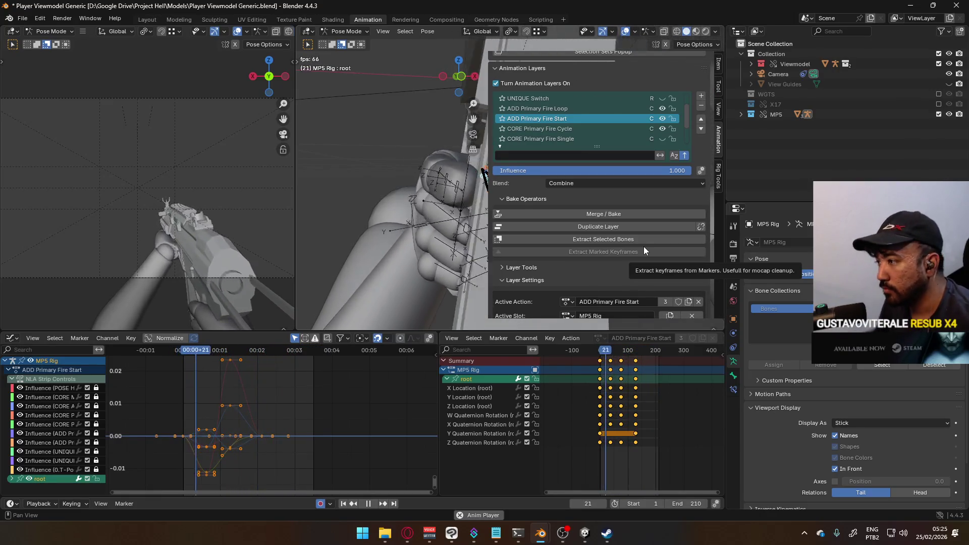
{"action": "scroll", "coordinate": [644, 370], "scroll_direction": "up", "scroll_amount": 3}
{"action": "key", "text": "space"}
Tighten the keys from frame 1 to end near frame 100 and raise the end frame to 400
{"action": "left_click", "coordinate": [575, 351]}
{"action": "key", "text": "s"}
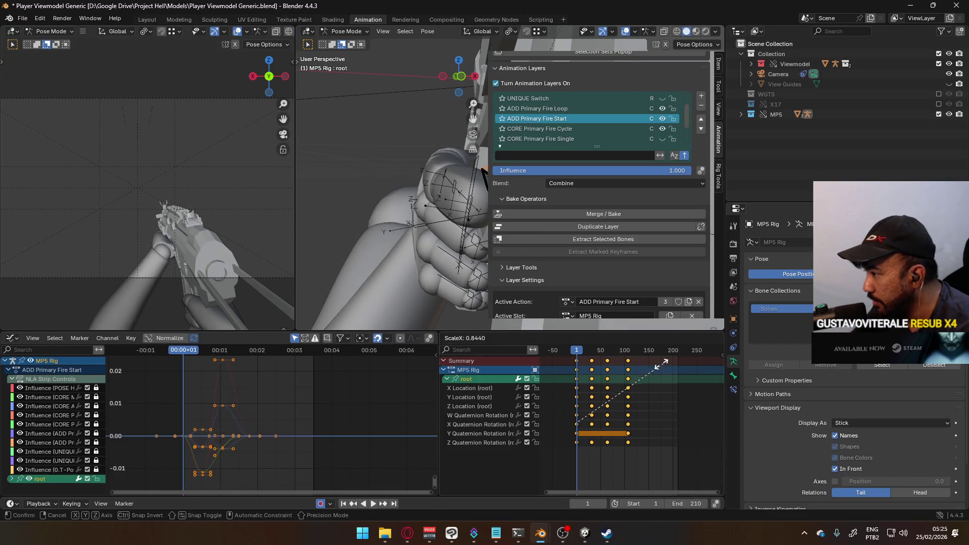
{"action": "left_click", "coordinate": [656, 363]}
{"action": "scroll", "coordinate": [641, 361], "scroll_direction": "up", "scroll_amount": 2}
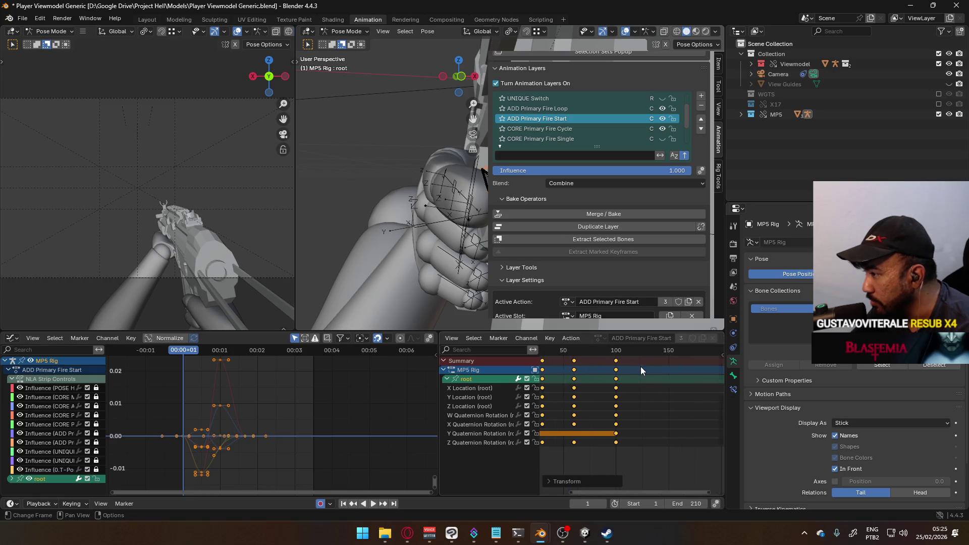
{"action": "scroll", "coordinate": [633, 353], "scroll_direction": "down", "scroll_amount": 2}
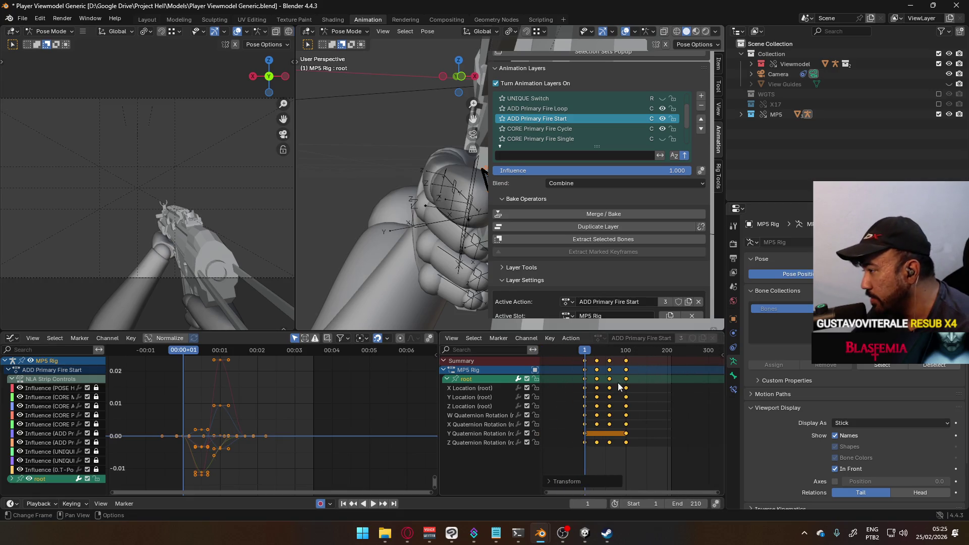
{"action": "key", "text": "space"}
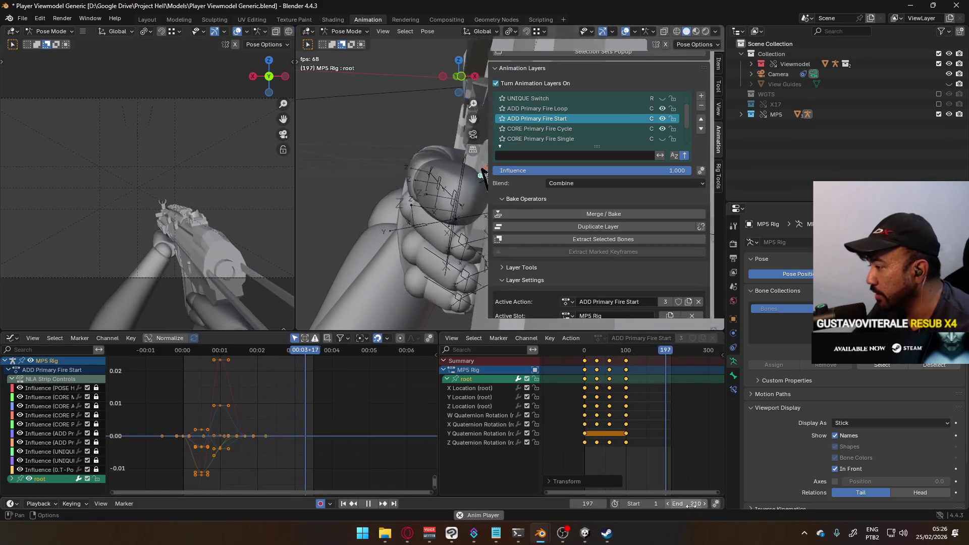
{"action": "mouse_move", "coordinate": [692, 505]}
{"action": "left_mouse_down"}
{"action": "mouse_move", "coordinate": [747, 505]}
{"action": "mouse_move", "coordinate": [706, 504]}
{"action": "left_mouse_up"}
{"action": "scroll", "coordinate": [644, 425], "scroll_direction": "down", "scroll_amount": 4}
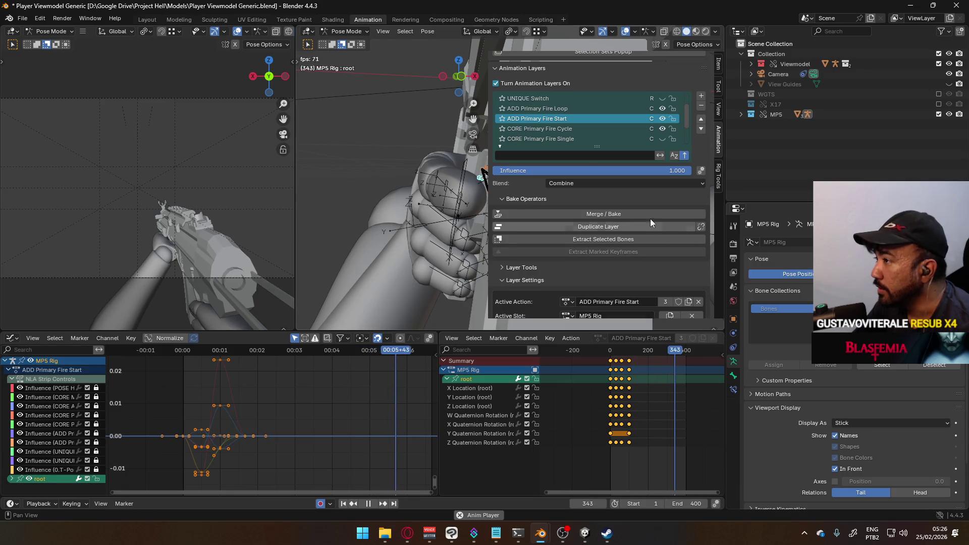
Activate ADD Primary Fire Loop in Animation Layers and scrub through its playback
{"action": "key", "text": "space"}
{"action": "left_click", "coordinate": [568, 129]}
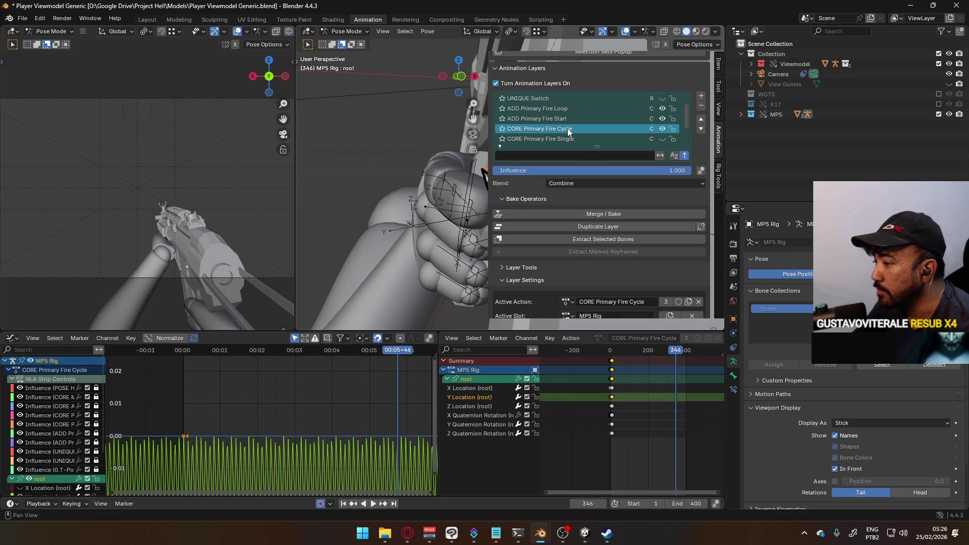
{"action": "left_click", "coordinate": [571, 110]}
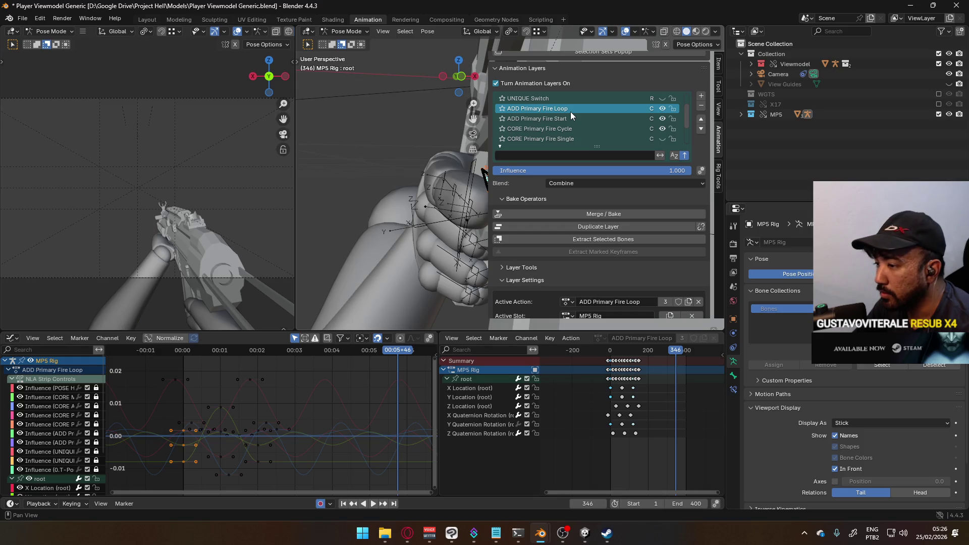
{"action": "key", "text": "space"}
{"action": "mouse_move", "coordinate": [674, 350]}
{"action": "left_mouse_down"}
{"action": "mouse_move", "coordinate": [646, 352]}
{"action": "mouse_move", "coordinate": [696, 354]}
{"action": "mouse_move", "coordinate": [608, 359]}
{"action": "left_mouse_up"}
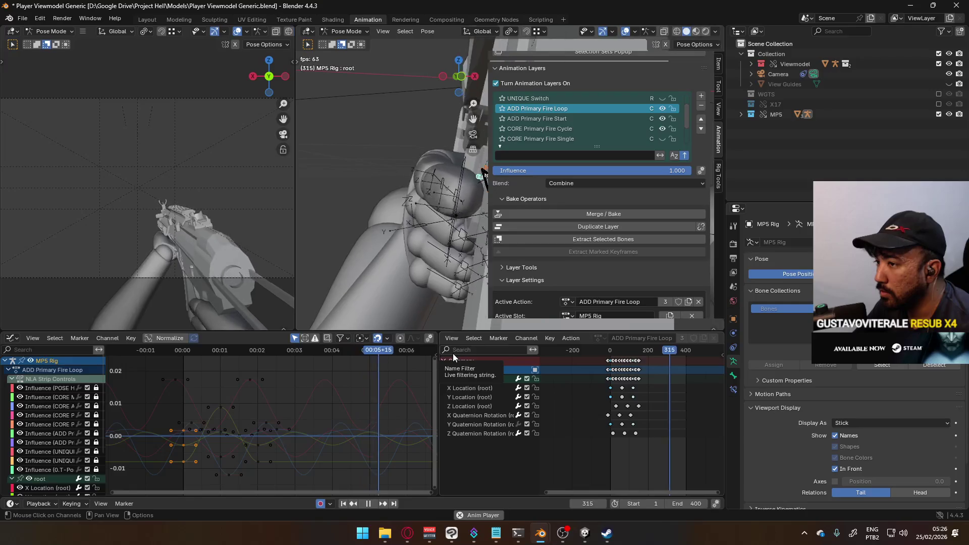
{"action": "key", "text": "alt+Tab"}
Search YouTube for 'enya now we are free' and open the Gladiator theme video
{"action": "left_click", "coordinate": [532, 303]}
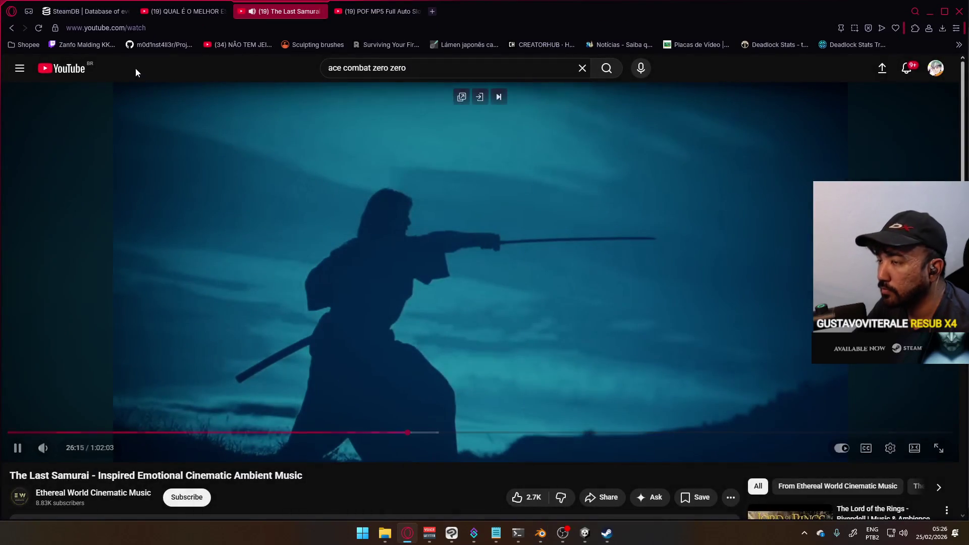
{"action": "key", "text": "slash"}
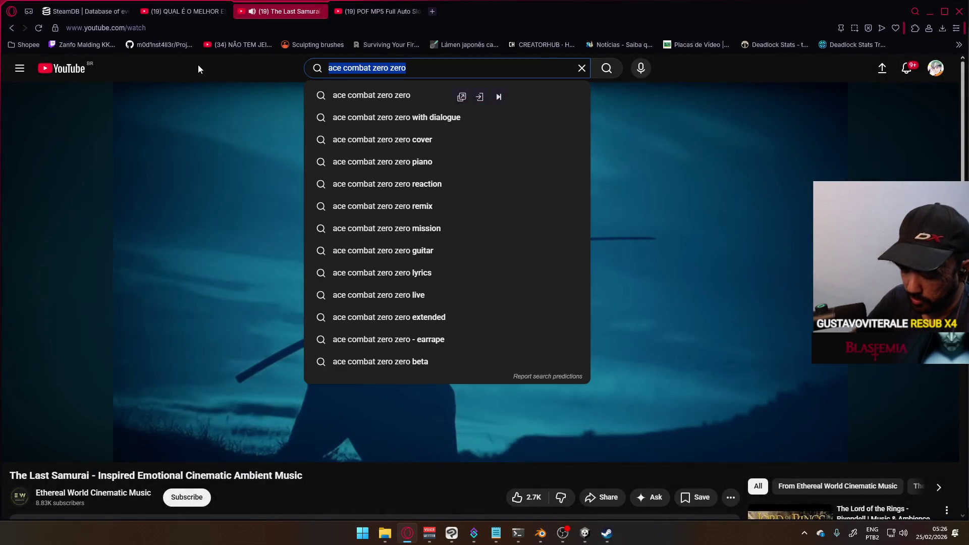
{"action": "type", "text": "ebt"}
{"action": "key", "text": "BackSpace"}
{"action": "key", "text": "BackSpace"}
{"action": "type", "text": "nya"}
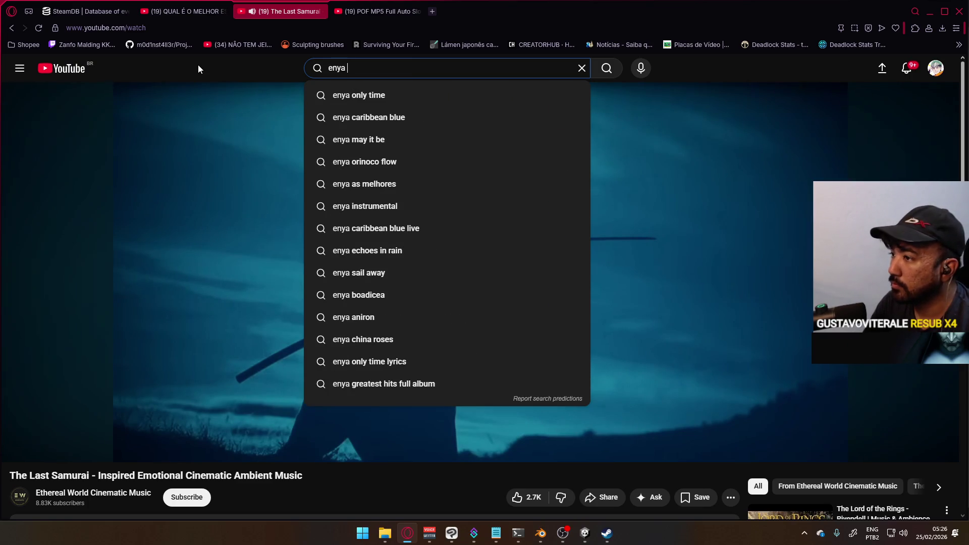
{"action": "key", "text": "BackSpace"}
{"action": "key", "text": "BackSpace"}
{"action": "key", "text": "BackSpace"}
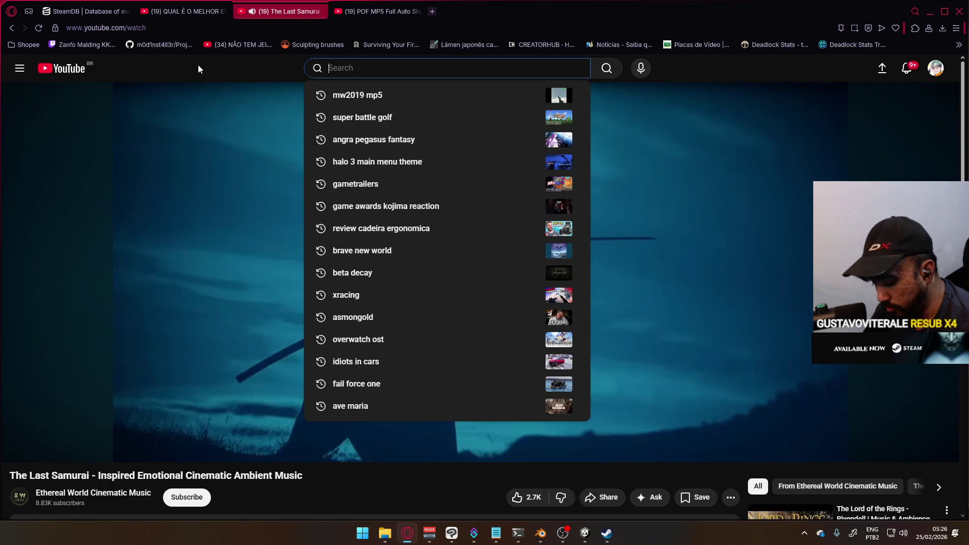
{"action": "type", "text": "enya n"}
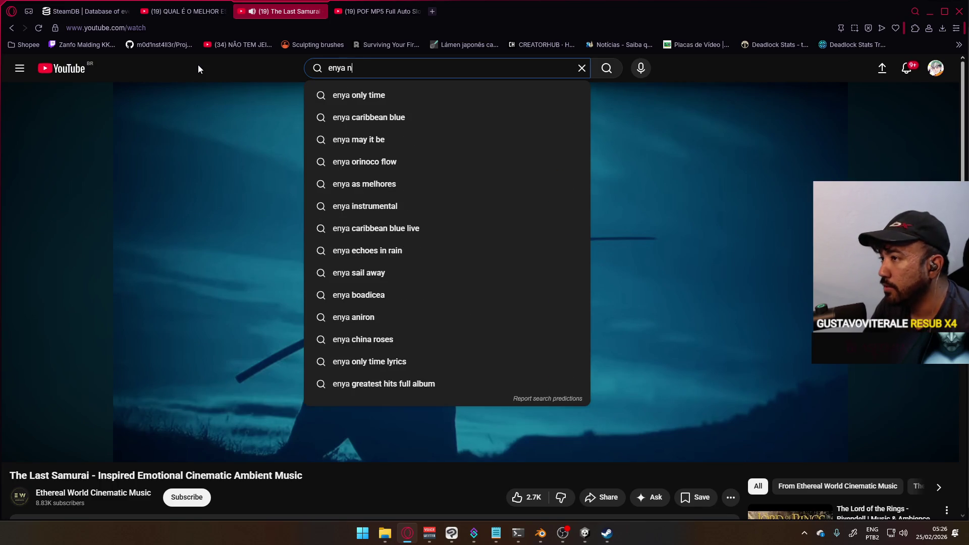
{"action": "type", "text": "ow we are free"}
{"action": "key", "text": "Return"}
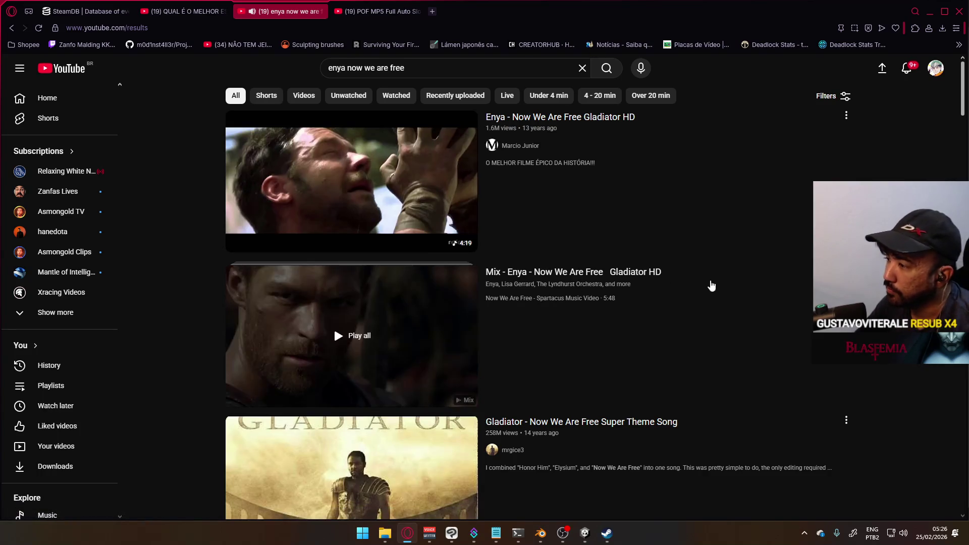
{"action": "scroll", "coordinate": [437, 270], "scroll_direction": "down", "scroll_amount": 4}
{"action": "left_click", "coordinate": [379, 251]}
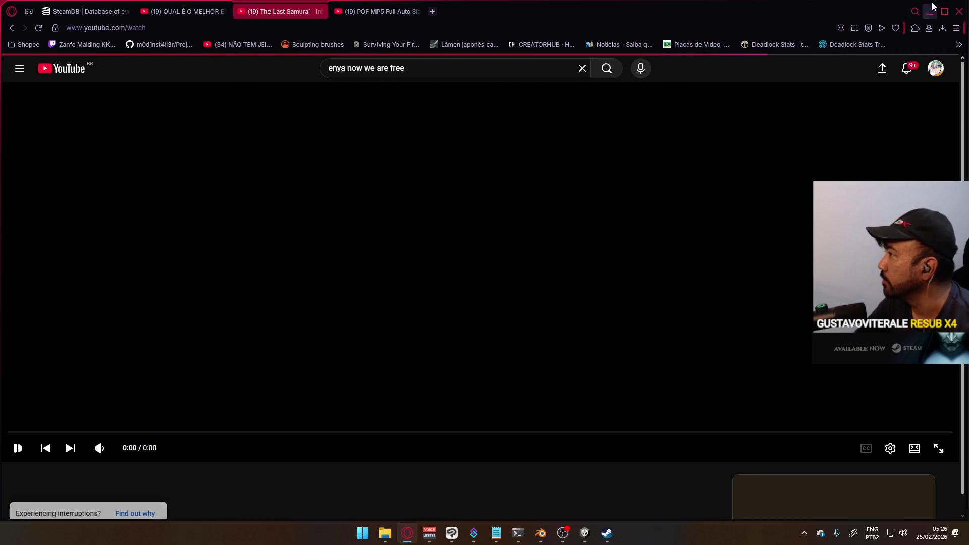
{"action": "key", "text": "alt+Tab"}
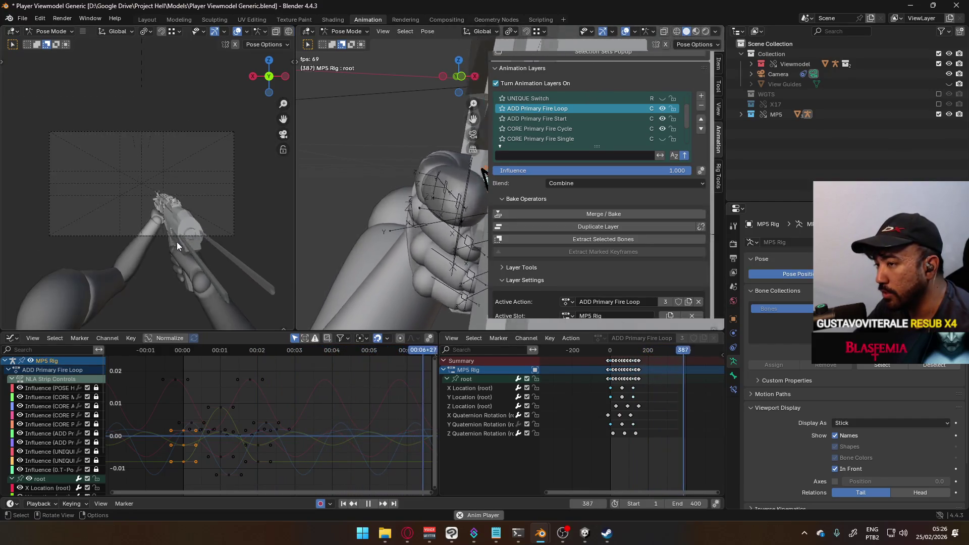
Stop playback, activate ADD Primary Fire Start, and scrub back to about frame 100
{"action": "mouse_move", "coordinate": [413, 243]}
{"action": "middle_mouse_down"}
{"action": "mouse_move", "coordinate": [338, 220]}
{"action": "mouse_move", "coordinate": [372, 235]}
{"action": "middle_mouse_up"}
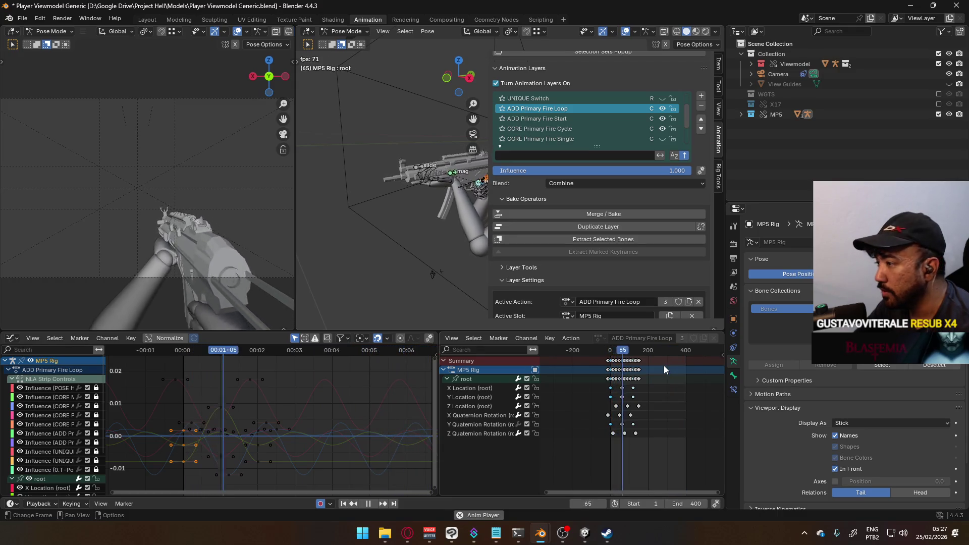
{"action": "scroll", "coordinate": [641, 363], "scroll_direction": "up", "scroll_amount": 3}
{"action": "scroll", "coordinate": [646, 360], "scroll_direction": "up", "scroll_amount": 1}
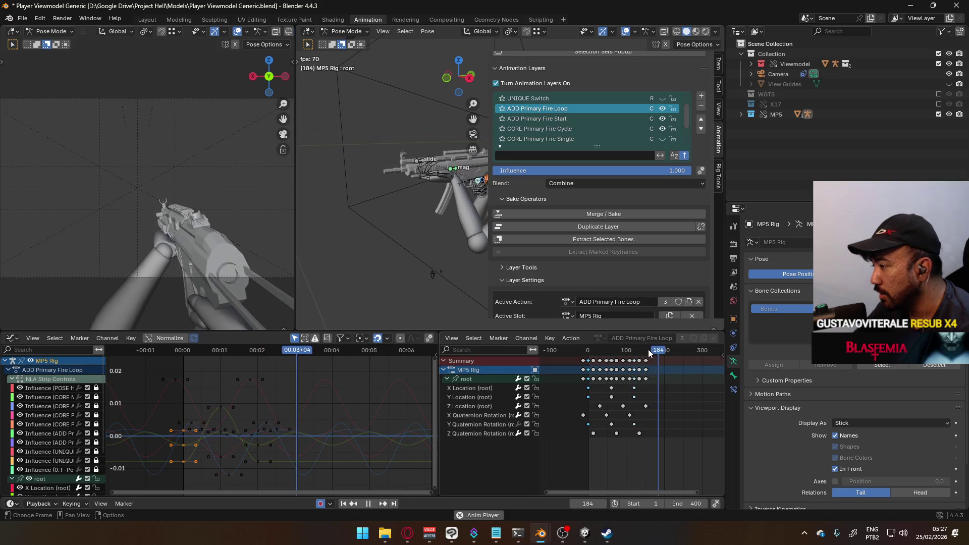
{"action": "left_click", "coordinate": [647, 350]}
{"action": "left_click_drag", "start_coordinate": [647, 351], "coordinate": [647, 352]}
{"action": "scroll", "coordinate": [643, 389], "scroll_direction": "up", "scroll_amount": 4}
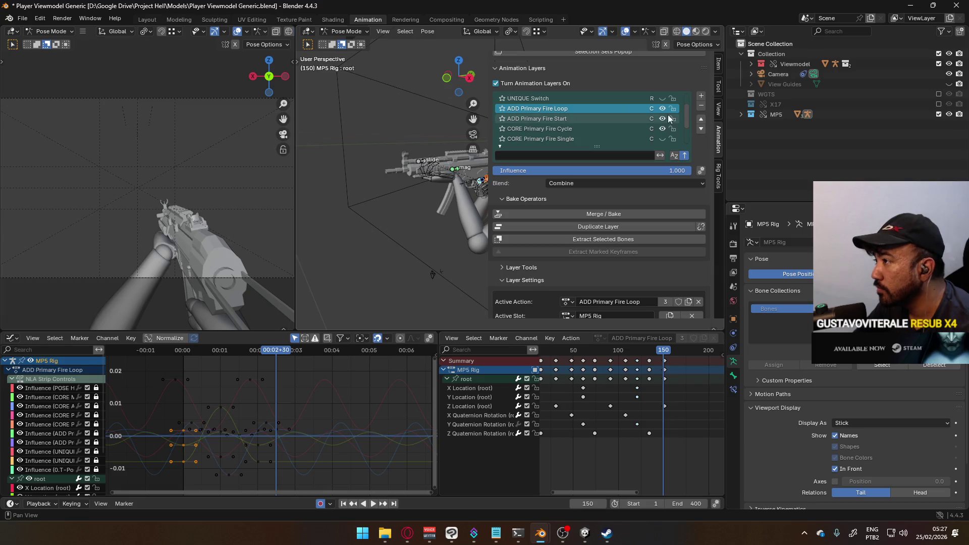
{"action": "left_click", "coordinate": [608, 119]}
{"action": "left_click_drag", "start_coordinate": [663, 358], "coordinate": [619, 358]}
{"action": "scroll", "coordinate": [619, 358], "scroll_direction": "down", "scroll_amount": 4}
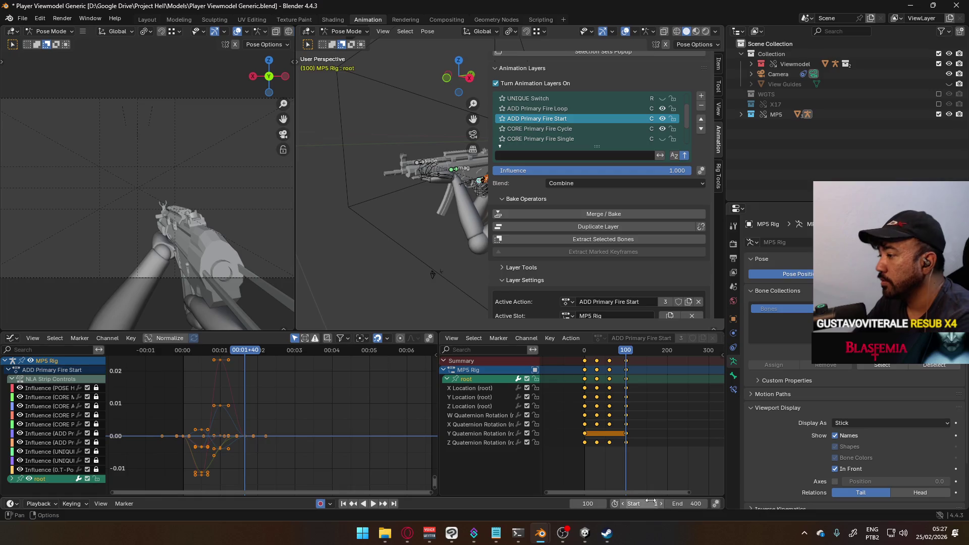
{"action": "type", "text": "00"}
Set the playback start frame to 100 and preview the fire start animation
{"action": "key", "text": "Return"}
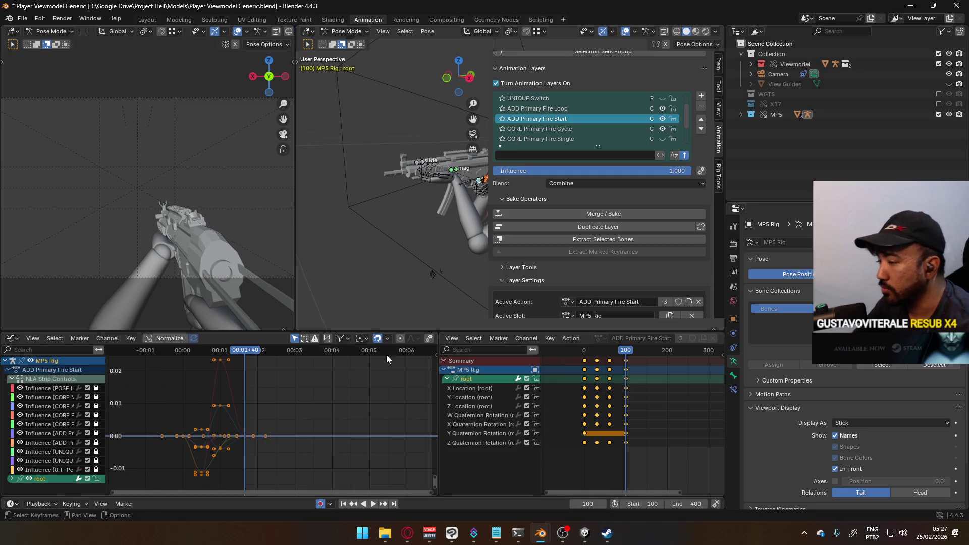
{"action": "key", "text": "space"}
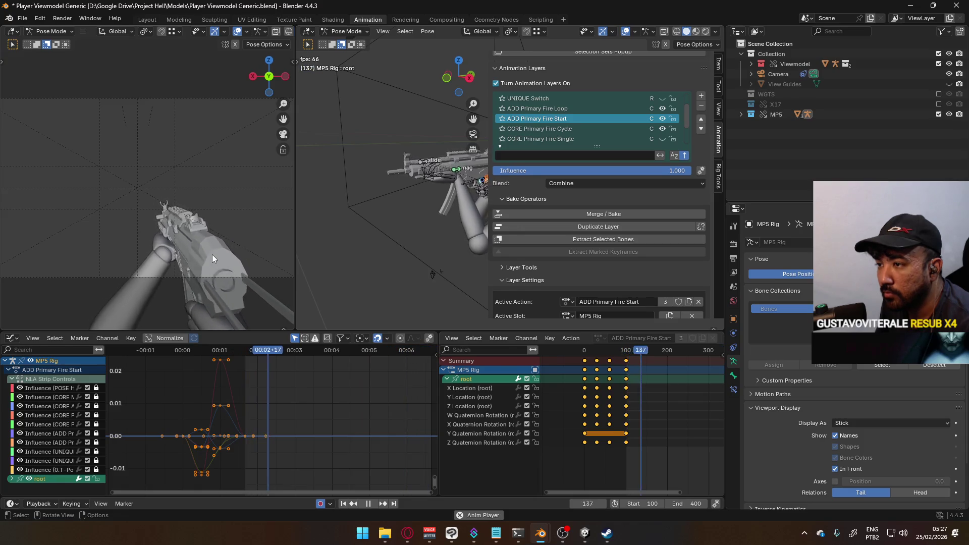
{"action": "scroll", "coordinate": [650, 411], "scroll_direction": "down", "scroll_amount": 3}
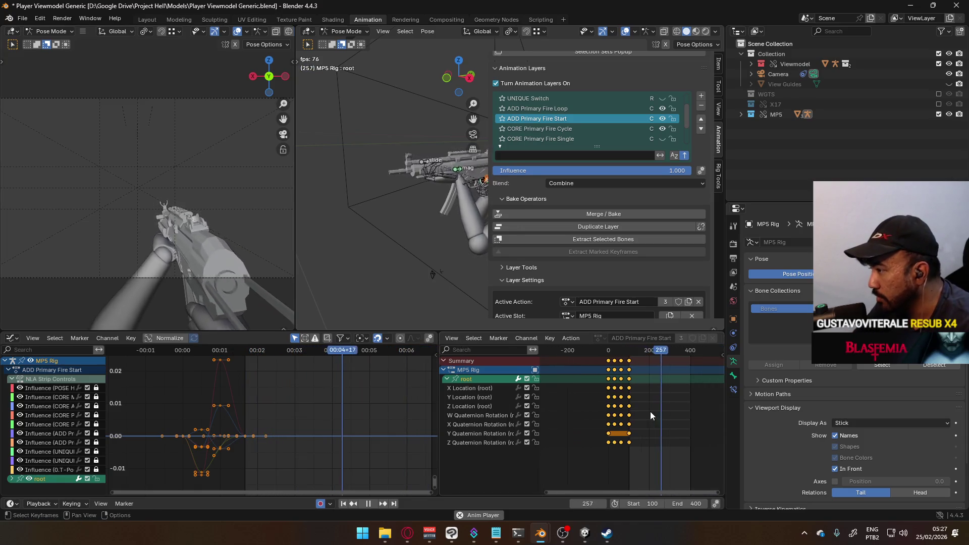
{"action": "scroll", "coordinate": [627, 357], "scroll_direction": "up", "scroll_amount": 1}
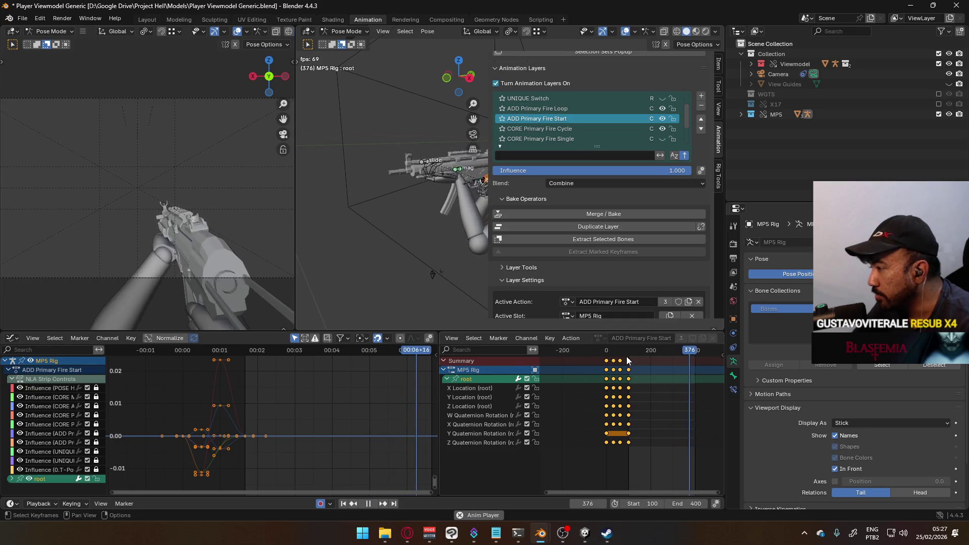
{"action": "scroll", "coordinate": [629, 365], "scroll_direction": "up", "scroll_amount": 2}
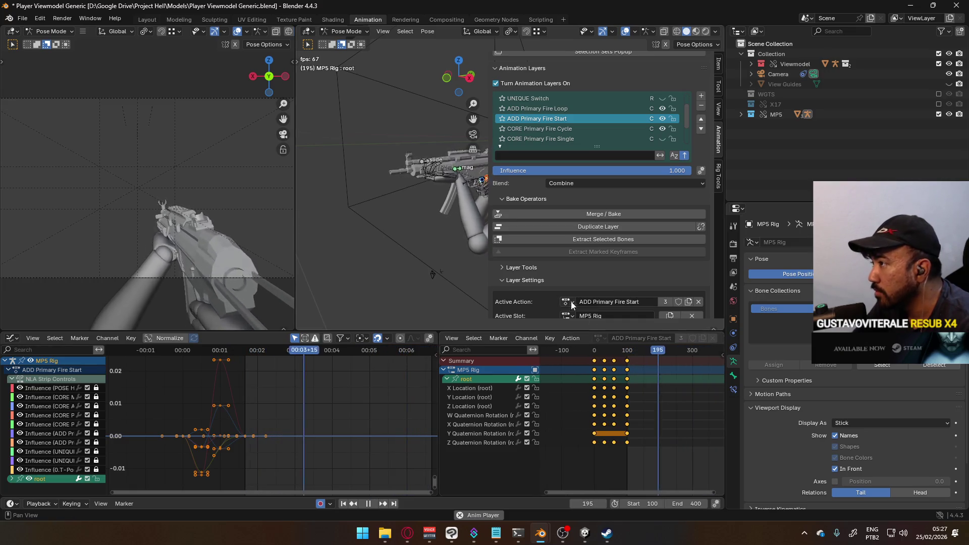
Make CORE Primary Fire Cycle the active layer and stop playback
{"action": "left_click", "coordinate": [613, 130]}
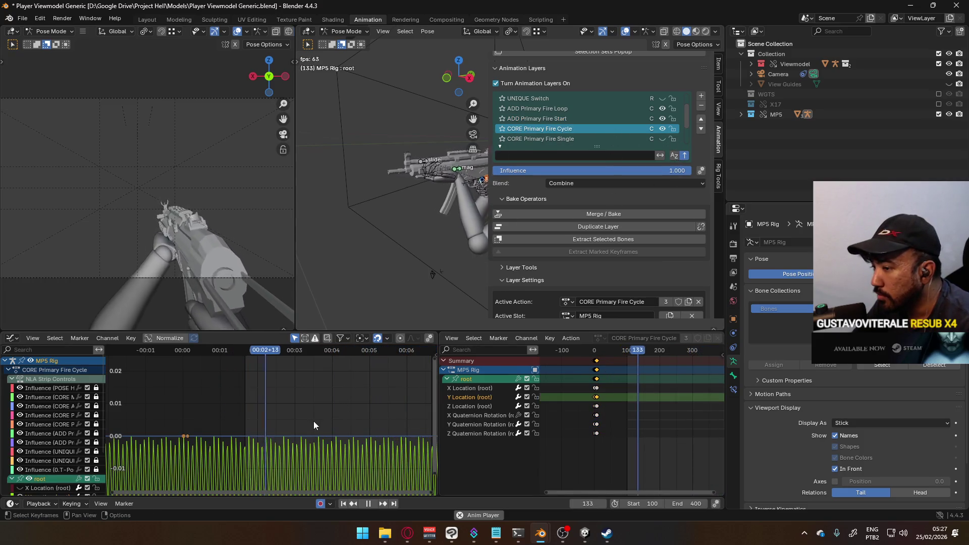
{"action": "scroll", "coordinate": [302, 431], "scroll_direction": "down", "scroll_amount": 2}
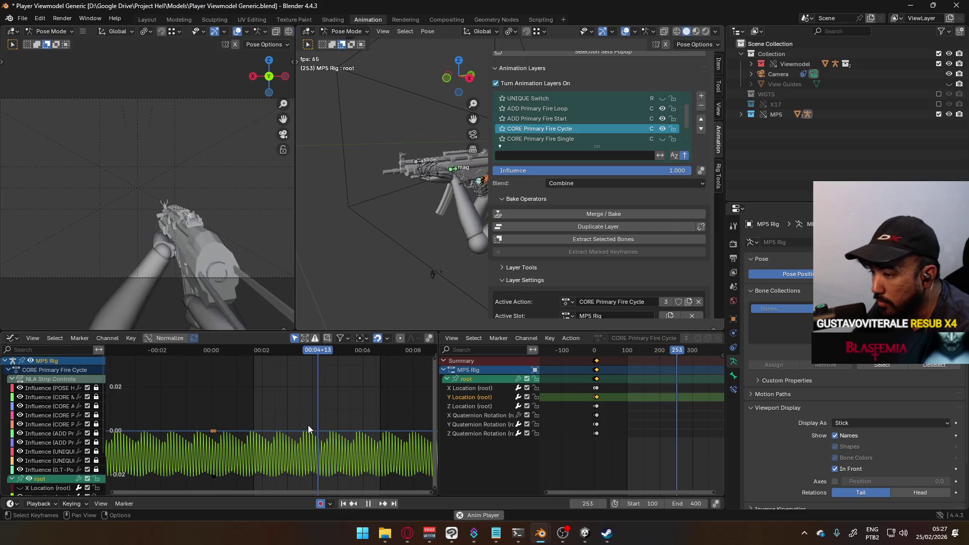
{"action": "key", "text": "space"}
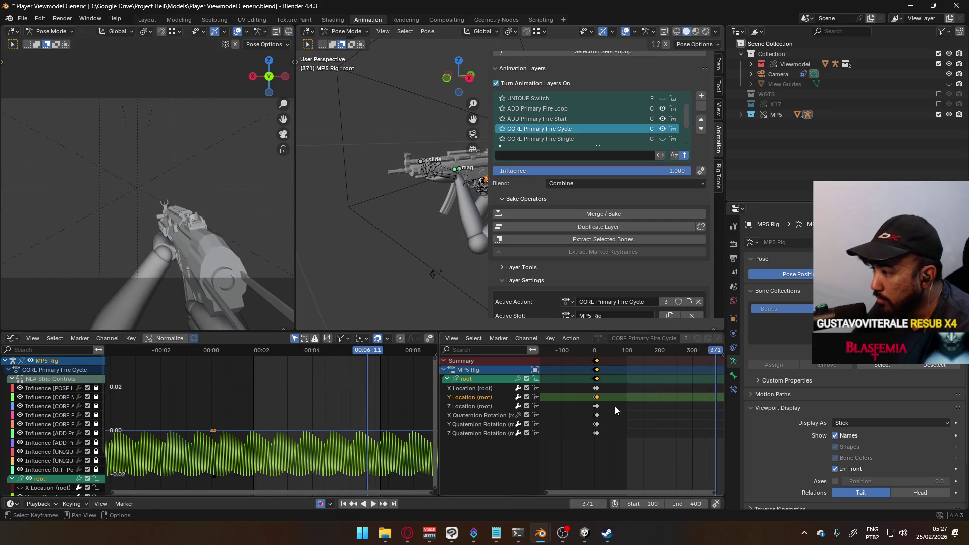
{"action": "scroll", "coordinate": [586, 436], "scroll_direction": "up", "scroll_amount": 8}
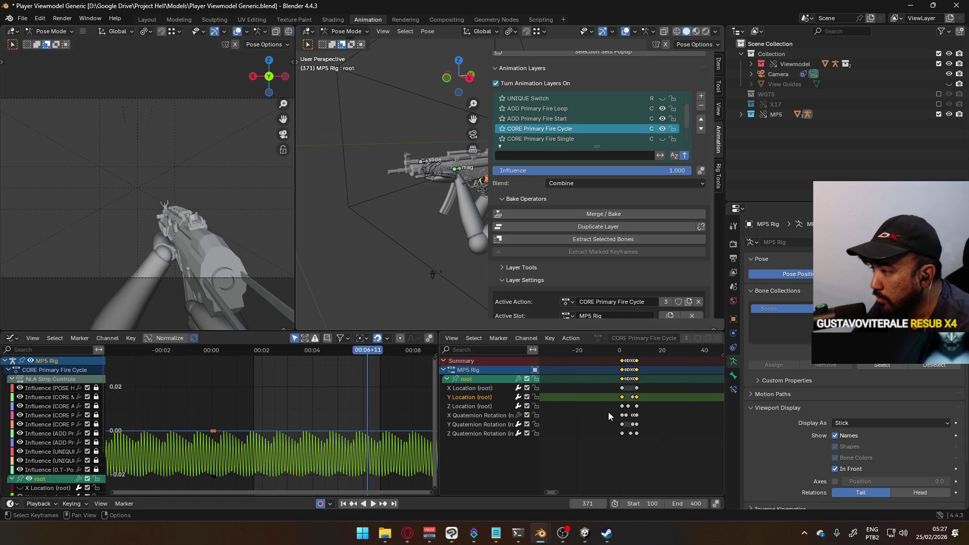
Select the root's Y Location channel, jump to frame 8, and loop the fire cycle to frame 399
{"action": "scroll", "coordinate": [601, 417], "scroll_direction": "up", "scroll_amount": 5}
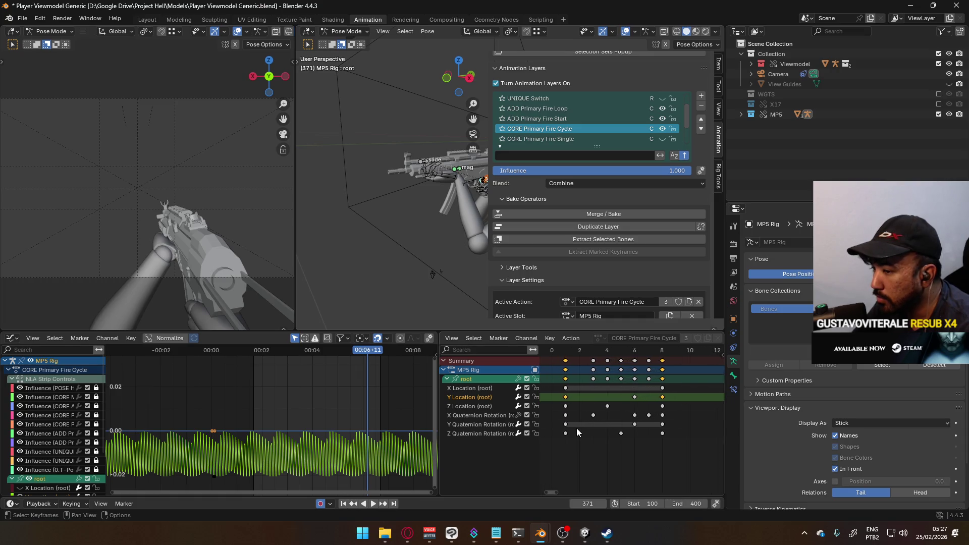
{"action": "middle_click_drag", "start_coordinate": [247, 432], "coordinate": [264, 413]}
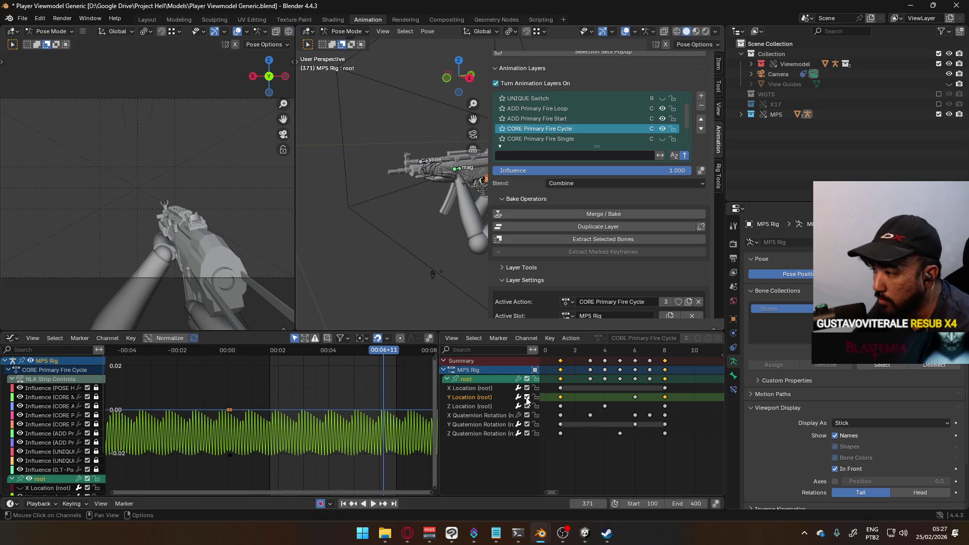
{"action": "left_click", "coordinate": [491, 397]}
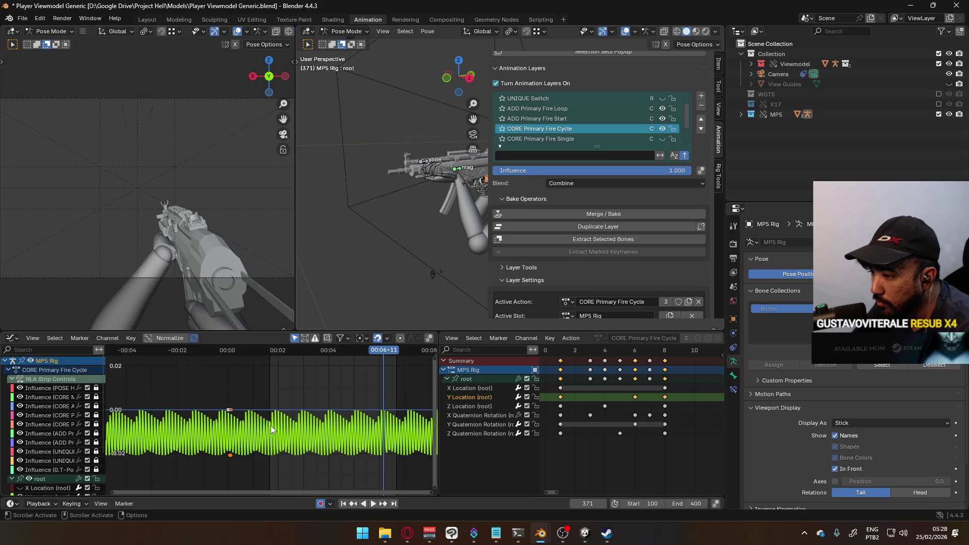
{"action": "left_click_drag", "start_coordinate": [385, 353], "coordinate": [401, 355]}
{"action": "scroll", "coordinate": [422, 416], "scroll_direction": "up", "scroll_amount": 2}
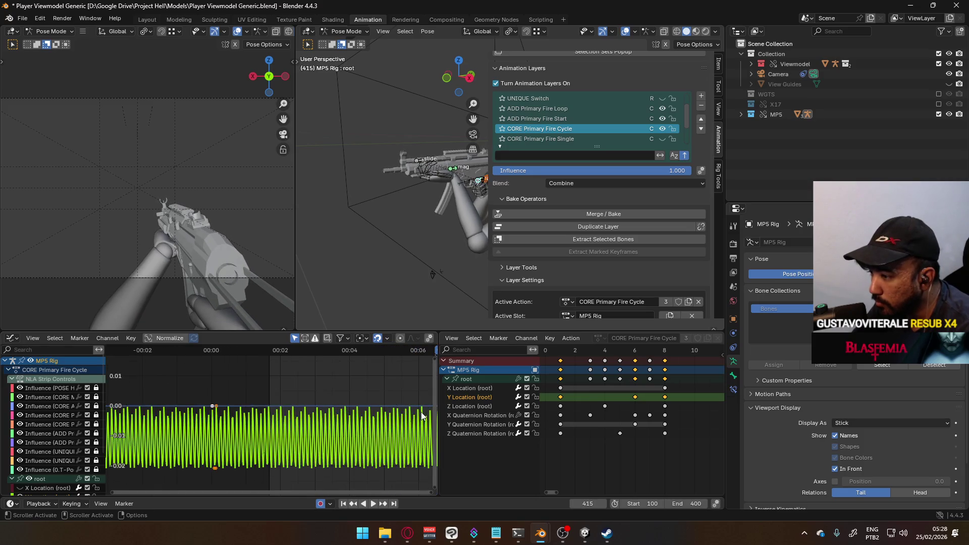
{"action": "middle_click_drag", "start_coordinate": [352, 404], "coordinate": [249, 391]}
{"action": "left_click", "coordinate": [664, 353]}
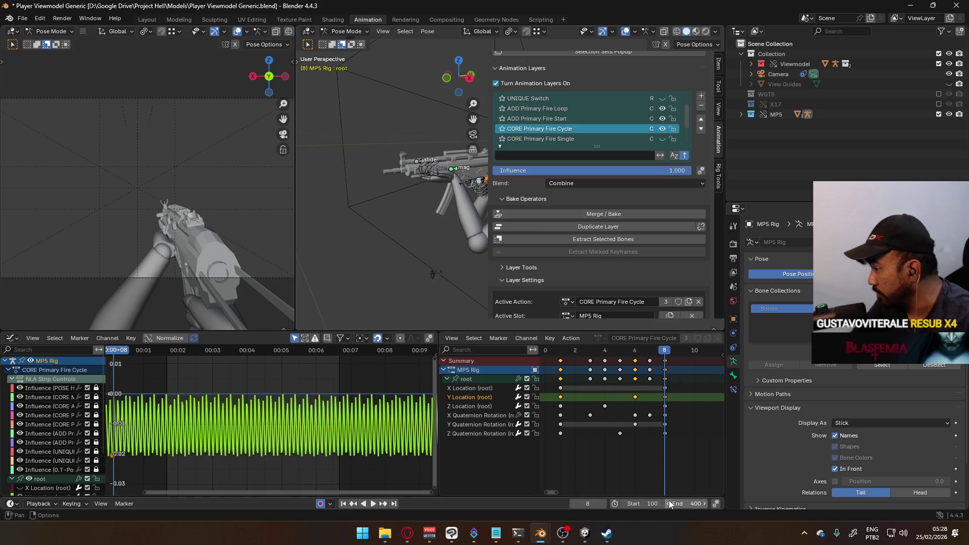
{"action": "key", "text": "space"}
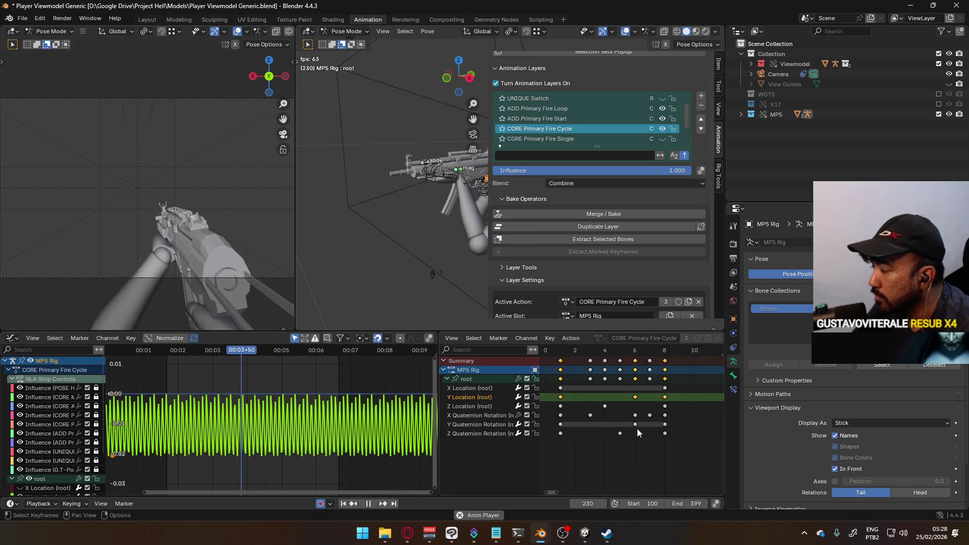
{"action": "scroll", "coordinate": [371, 246], "scroll_direction": "up", "scroll_amount": 5}
{"action": "scroll", "coordinate": [383, 378], "scroll_direction": "down", "scroll_amount": 5}
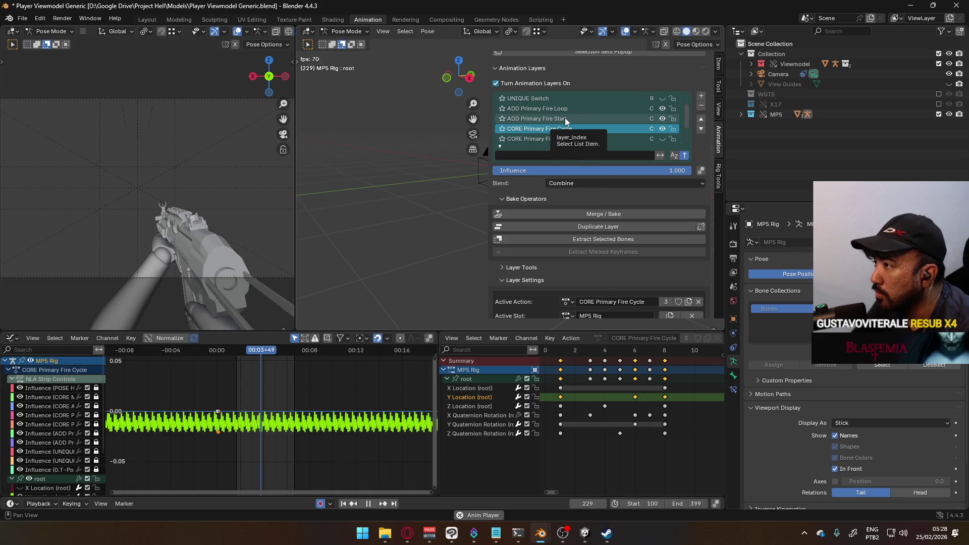
Toggle the ADD Primary Fire Start layer's visibility, activate it, and set the playback start to frame 1
{"action": "left_click", "coordinate": [662, 119]}
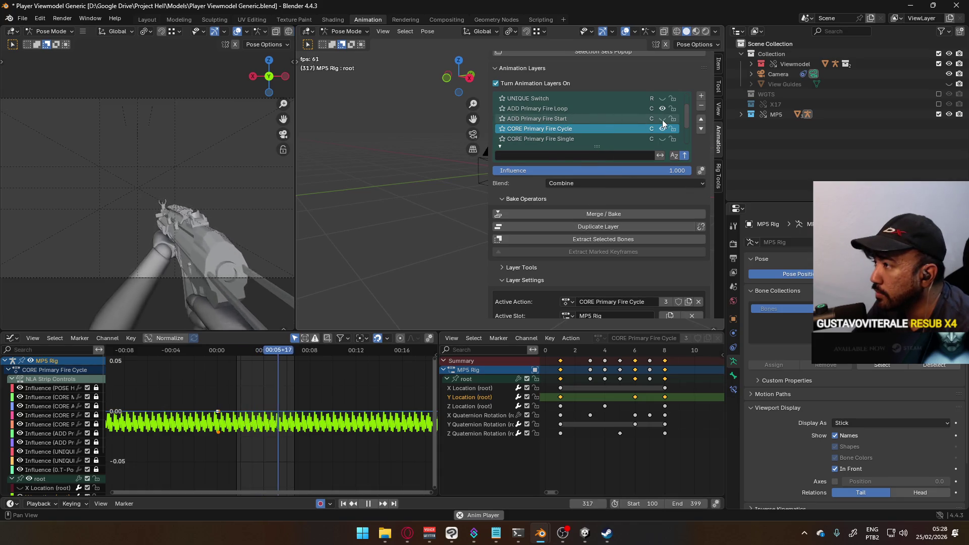
{"action": "left_click", "coordinate": [588, 108]}
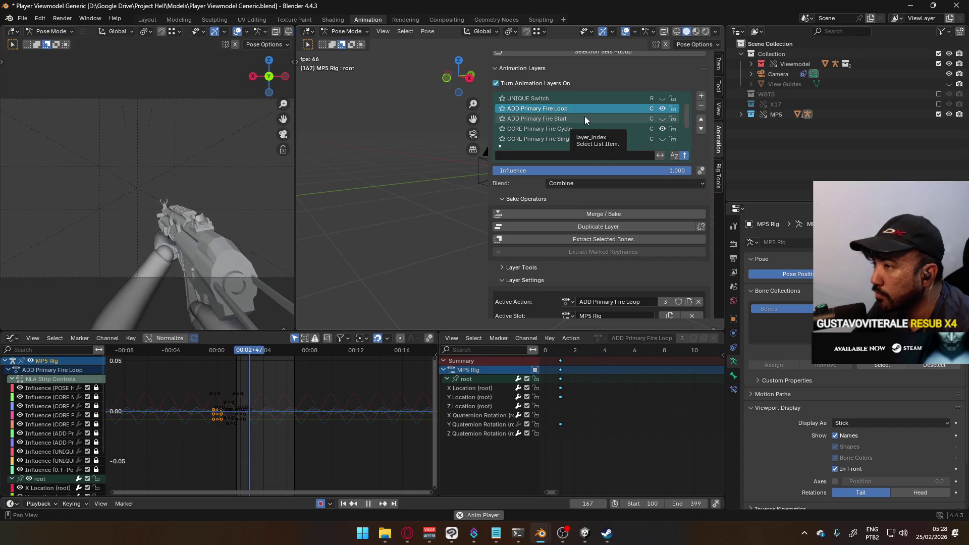
{"action": "left_click", "coordinate": [585, 118]}
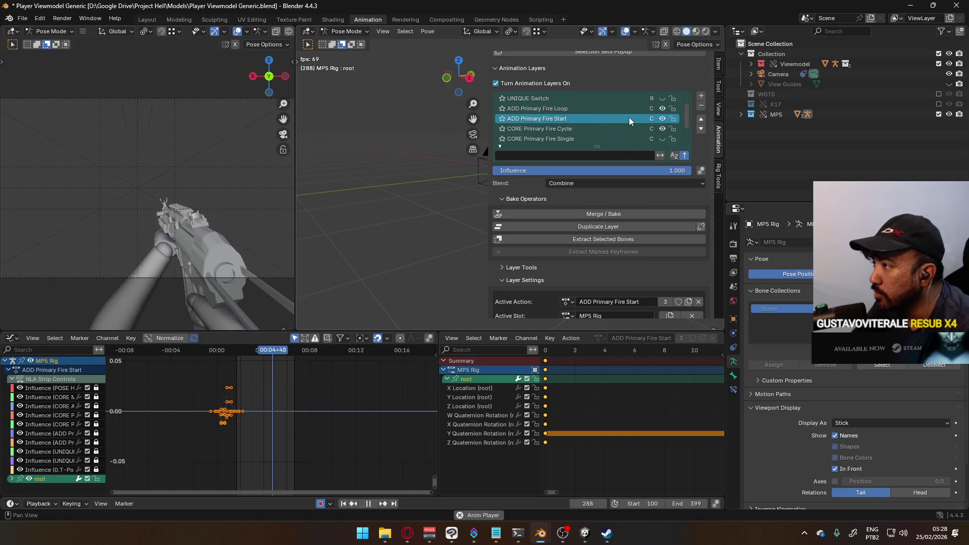
{"action": "left_click", "coordinate": [664, 119]}
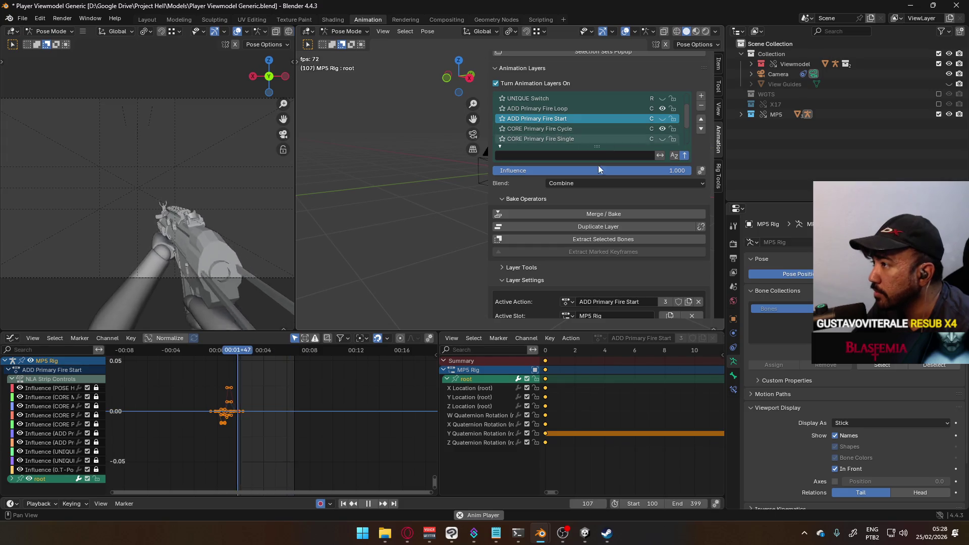
{"action": "type", "text": "1"}
{"action": "key", "text": "Return"}
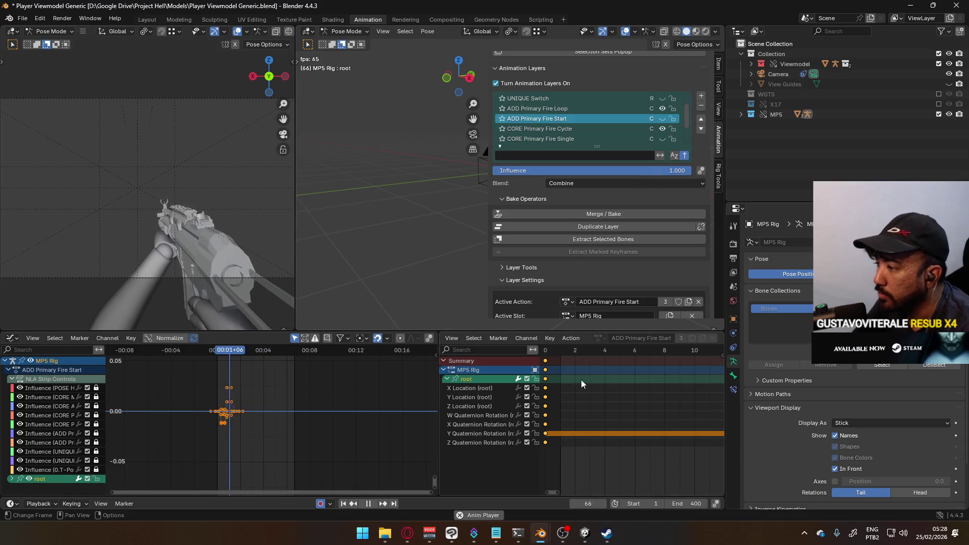
Inspect the ADD Primary Fire Loop layer, hide it, then make CORE Primary Fire Cycle active again
{"action": "scroll", "coordinate": [580, 381], "scroll_direction": "down", "scroll_amount": 5}
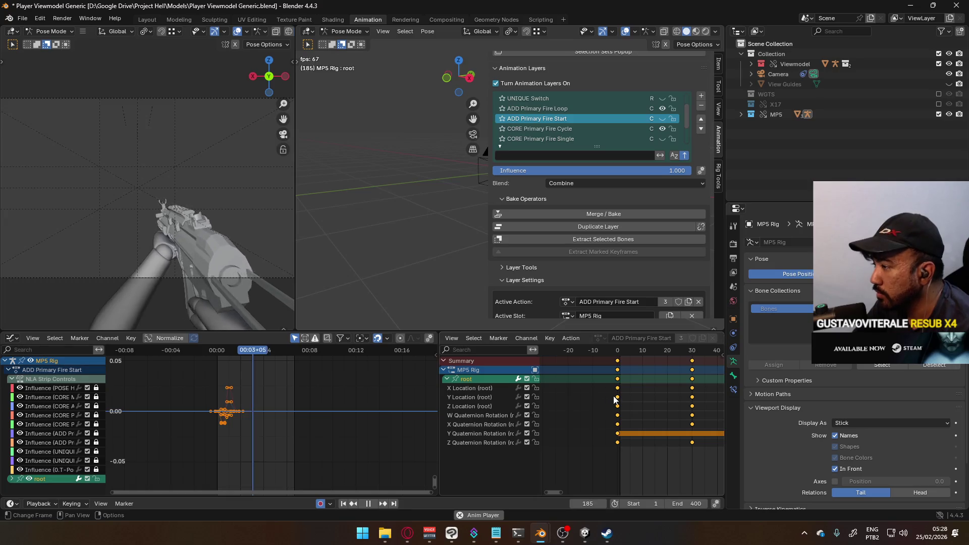
{"action": "scroll", "coordinate": [616, 395], "scroll_direction": "down", "scroll_amount": 3, "text": "ctrl"}
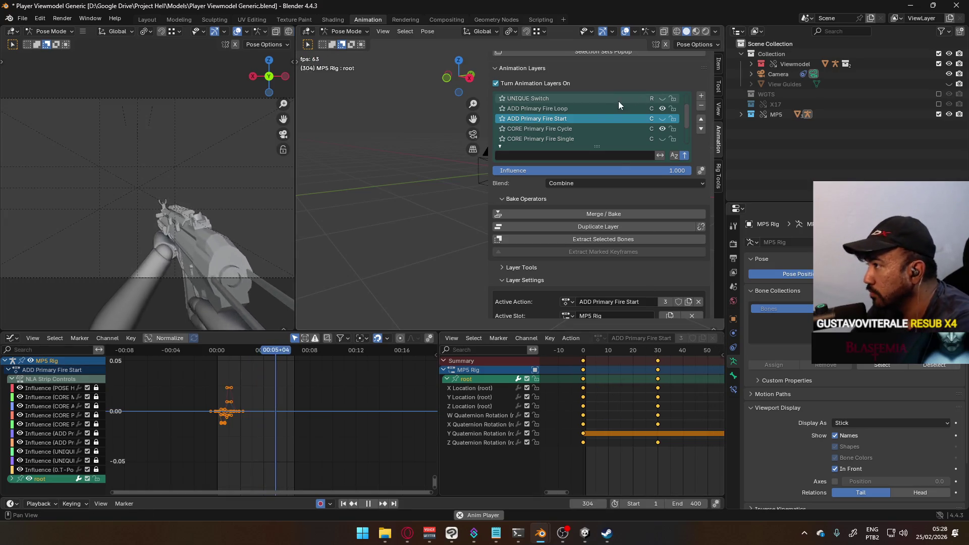
{"action": "left_click", "coordinate": [588, 110]}
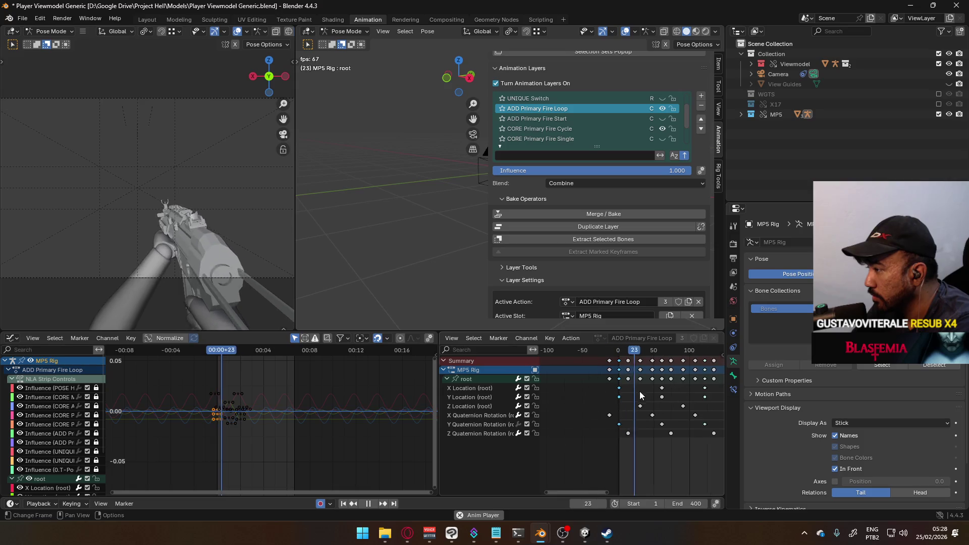
{"action": "scroll", "coordinate": [641, 396], "scroll_direction": "down", "scroll_amount": 6}
{"action": "scroll", "coordinate": [646, 400], "scroll_direction": "up", "scroll_amount": 2}
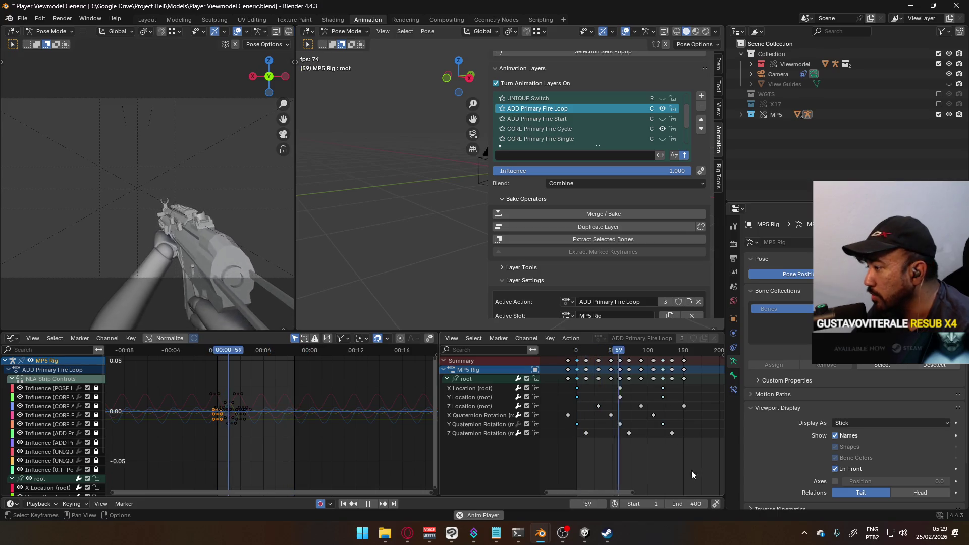
{"action": "left_click", "coordinate": [661, 109]}
{"action": "left_click", "coordinate": [574, 129]}
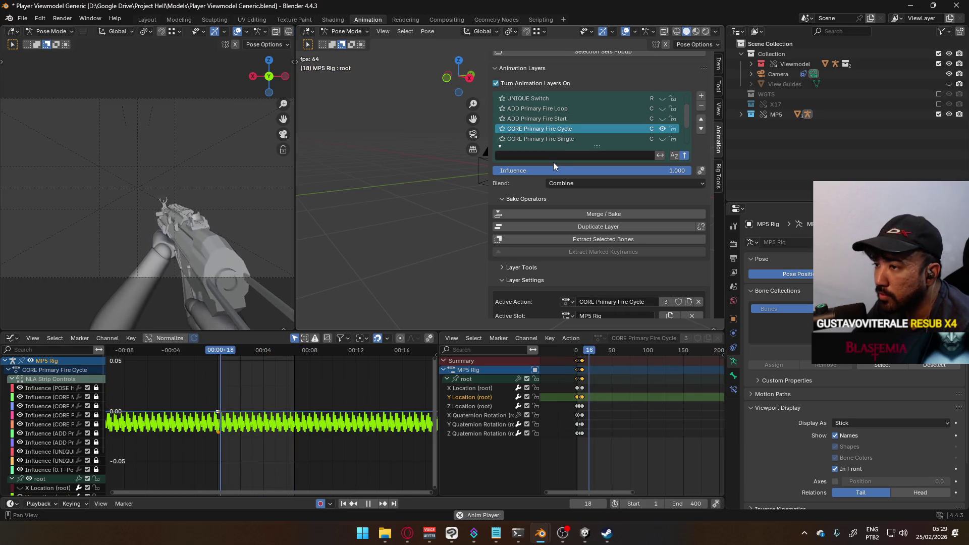
Zoom the timeline to frames 0–15 and place the playhead on frame 7
{"action": "scroll", "coordinate": [592, 400], "scroll_direction": "up", "scroll_amount": 3}
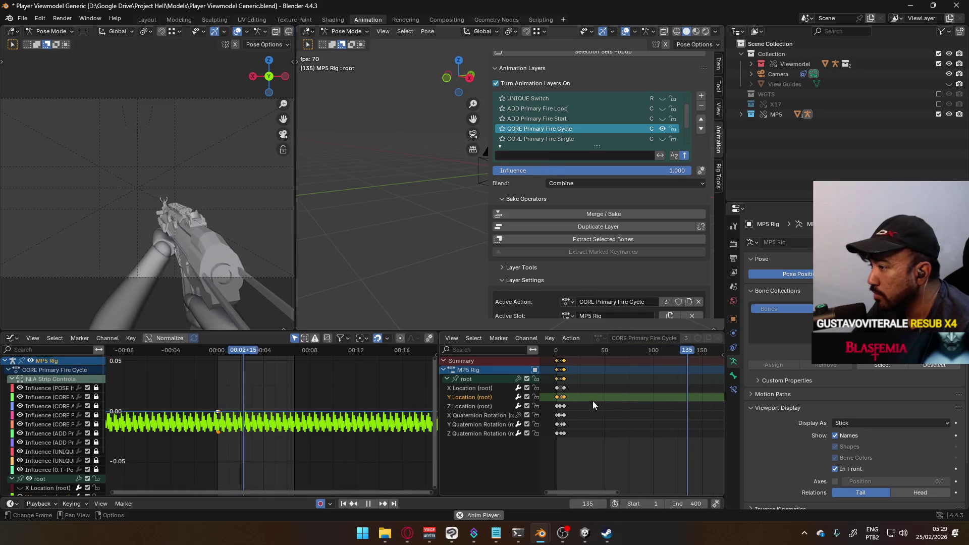
{"action": "key", "text": "shift+Left"}
{"action": "key", "text": "space"}
{"action": "scroll", "coordinate": [601, 411], "scroll_direction": "up", "scroll_amount": 1}
{"action": "scroll", "coordinate": [601, 411], "scroll_direction": "up", "scroll_amount": 8}
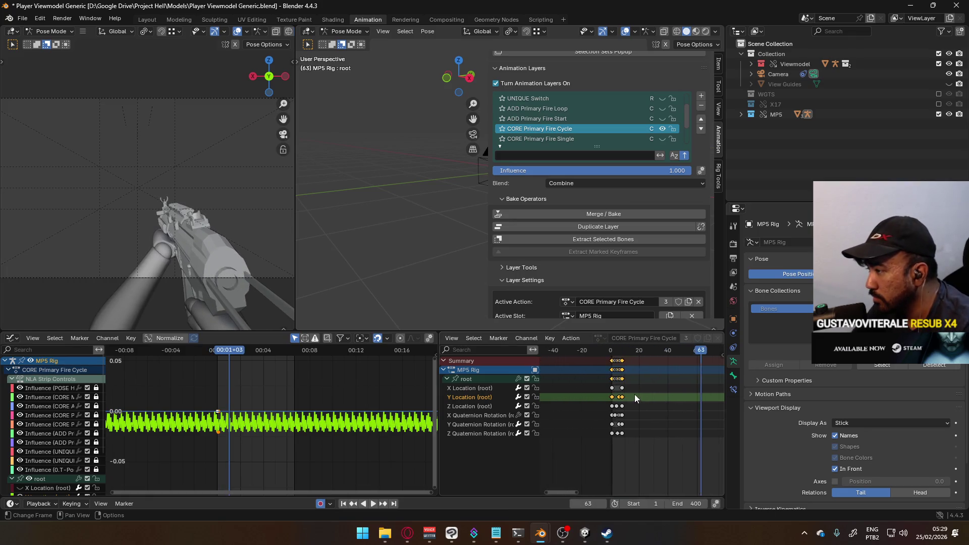
{"action": "middle_click_drag", "start_coordinate": [607, 370], "coordinate": [680, 368]}
{"action": "key", "text": "space"}
{"action": "left_click_drag", "start_coordinate": [671, 352], "coordinate": [655, 358]}
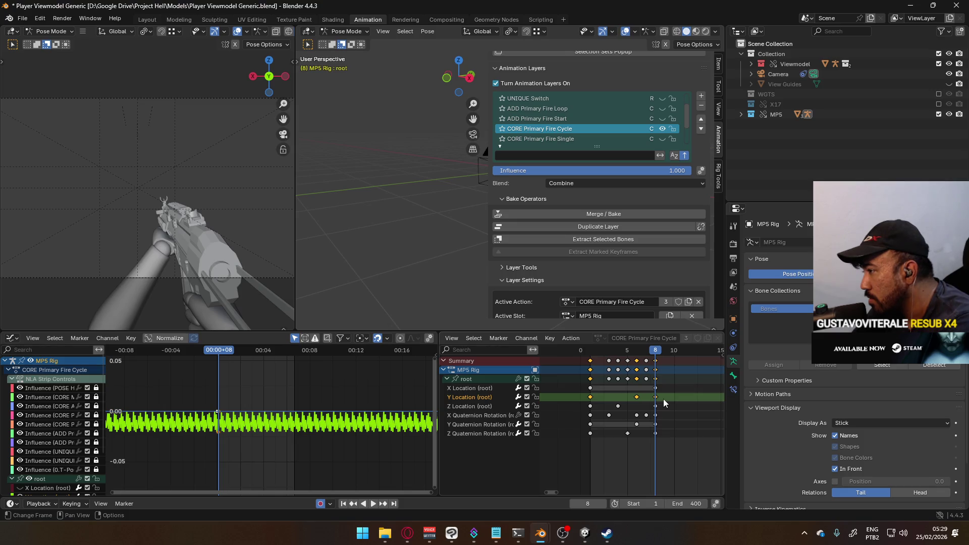
{"action": "mouse_move", "coordinate": [653, 354]}
{"action": "left_mouse_down"}
{"action": "mouse_move", "coordinate": [615, 364]}
{"action": "mouse_move", "coordinate": [644, 364]}
{"action": "left_mouse_up"}
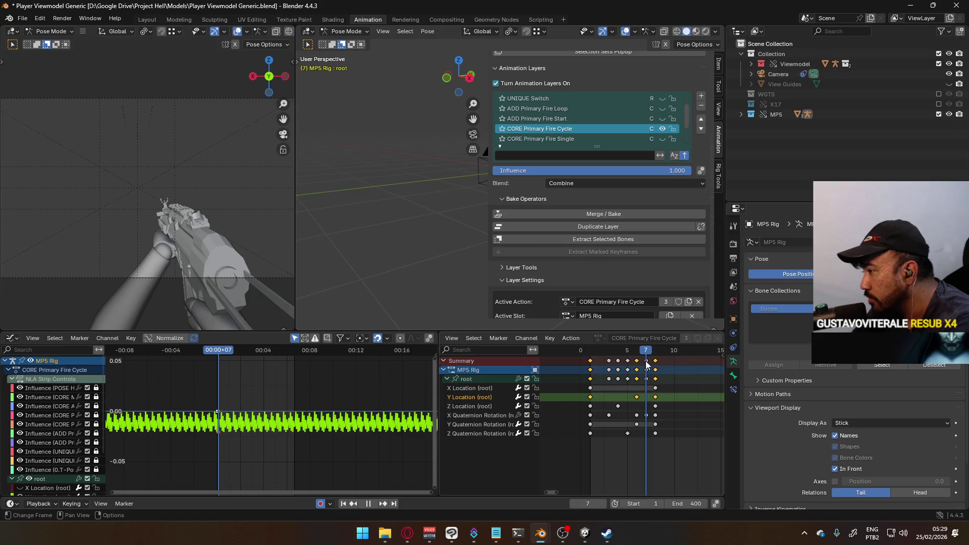
Set the scene end frame to 7 and loop-preview the cycle, briefly trying 8
{"action": "left_click", "coordinate": [693, 504]}
{"action": "type", "text": "7"}
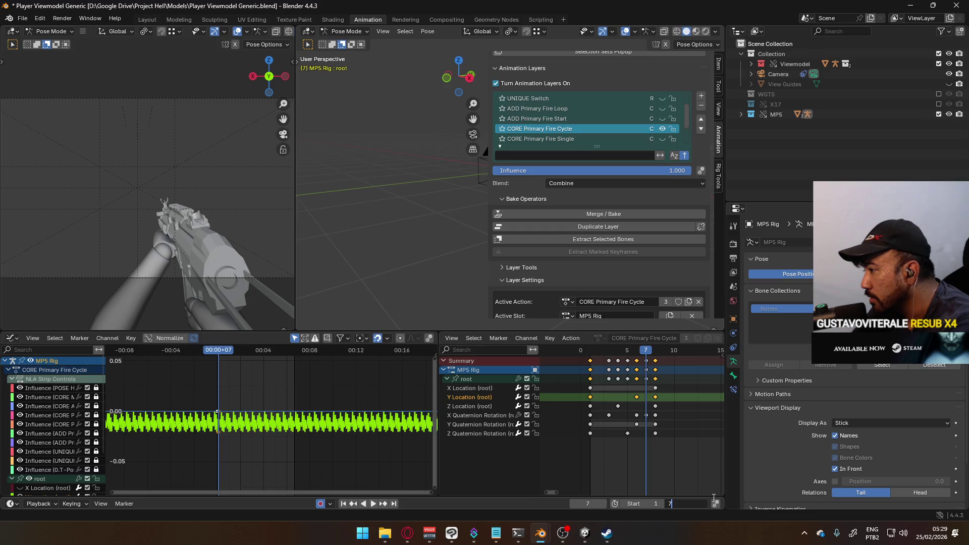
{"action": "key", "text": "Return"}
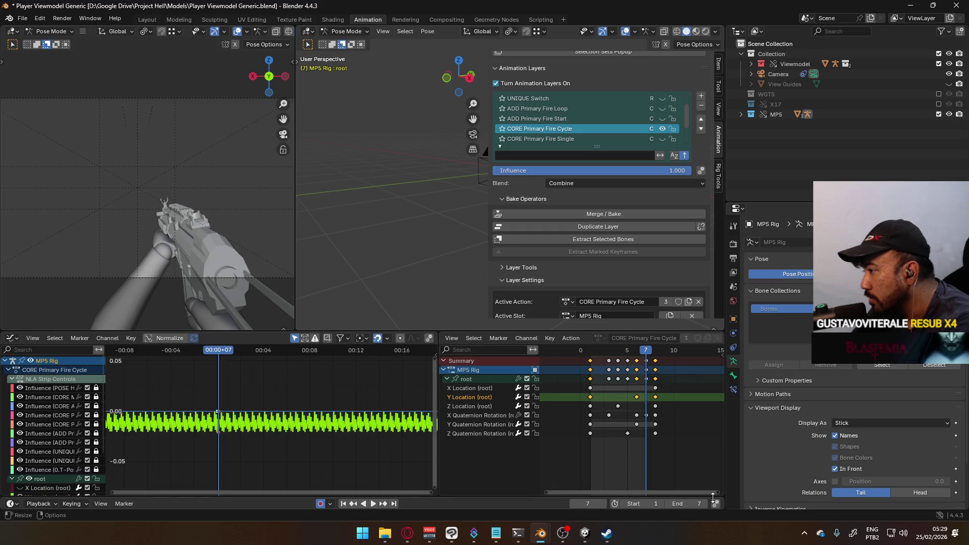
{"action": "key", "text": "space"}
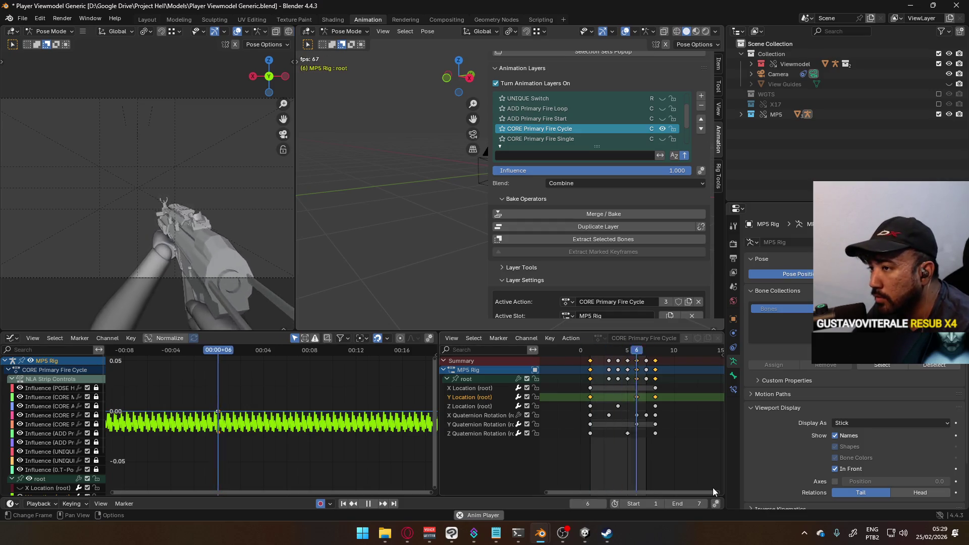
{"action": "left_click", "coordinate": [707, 502]}
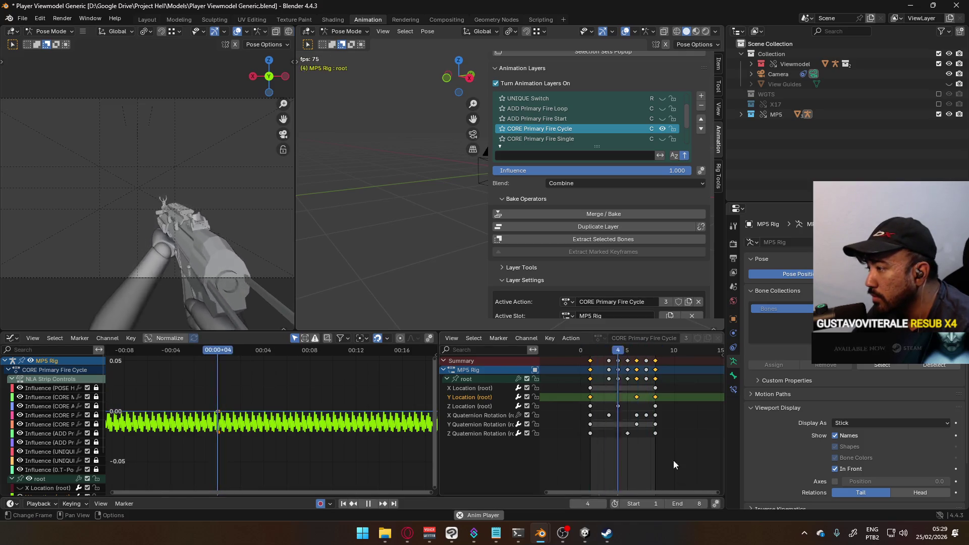
{"action": "left_click", "coordinate": [666, 503]}
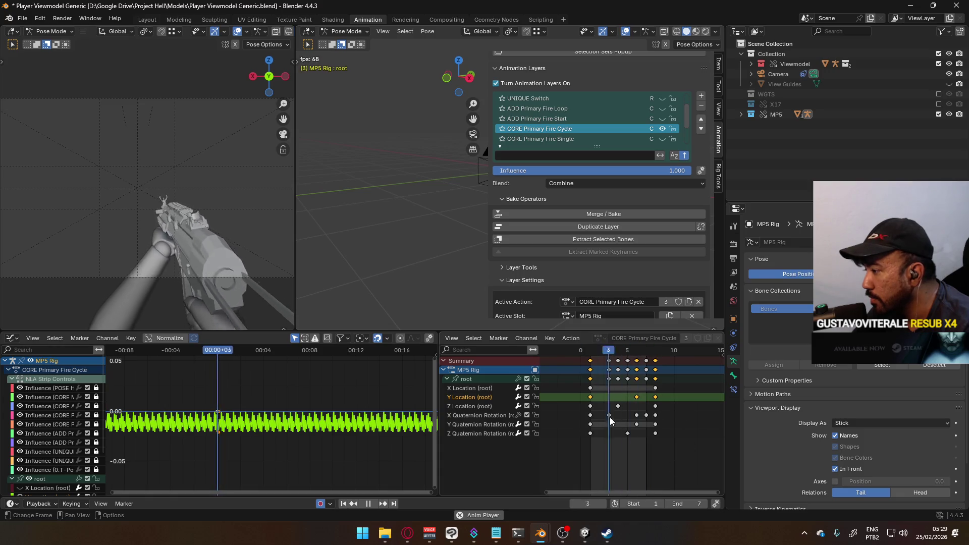
{"action": "key", "text": "Escape"}
Scrub to frame 7, restore the end frame to 307, and resume playback
{"action": "left_click_drag", "start_coordinate": [599, 356], "coordinate": [650, 366]}
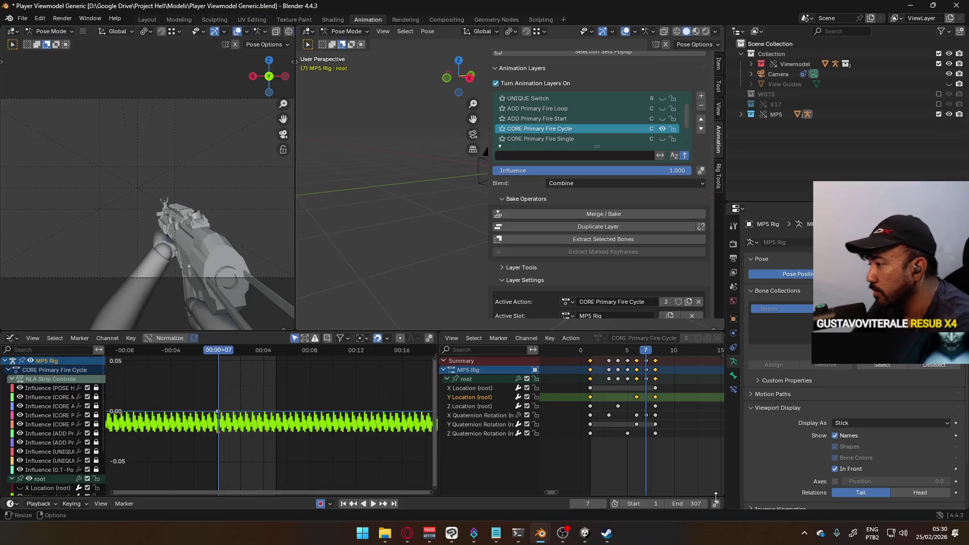
{"action": "key", "text": "space"}
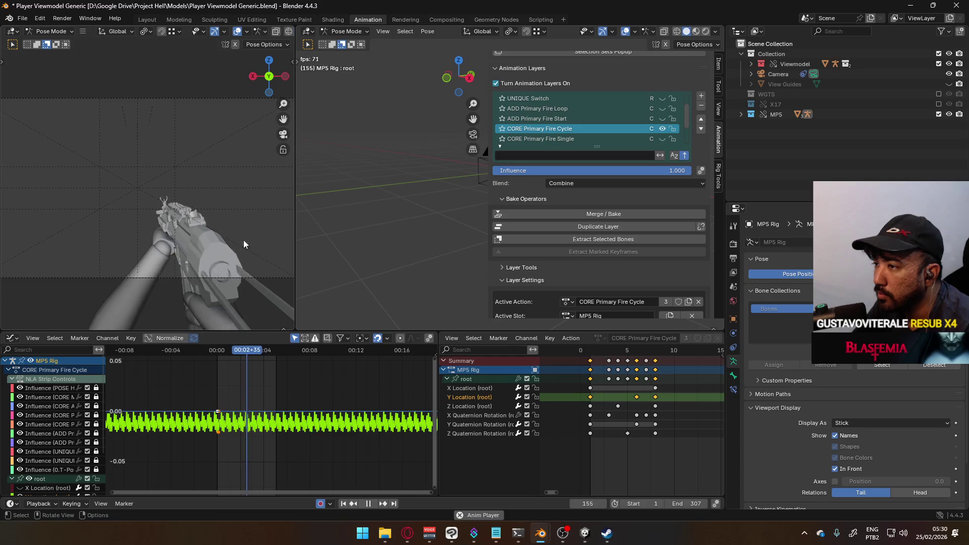
{"action": "left_click_drag", "start_coordinate": [295, 224], "coordinate": [460, 245]}
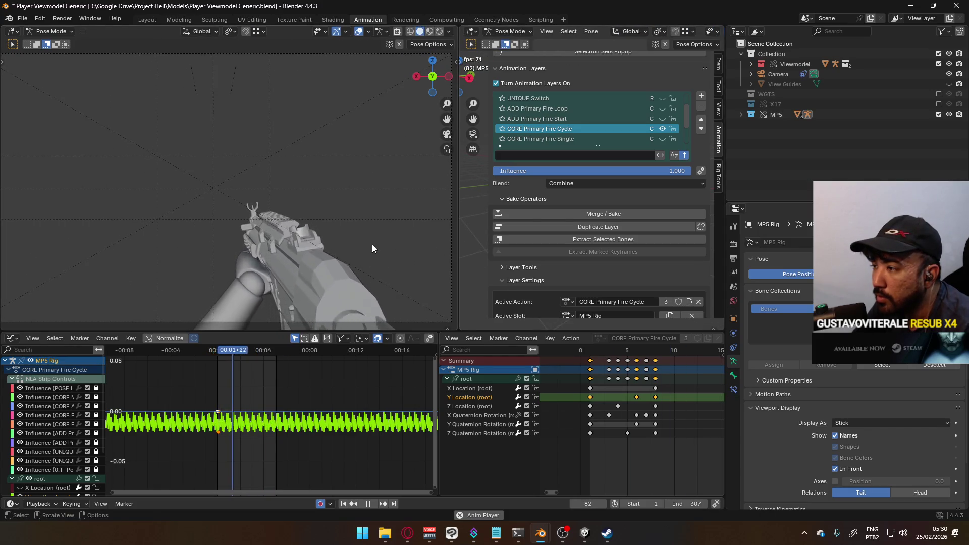
Resize the timeline, show ADD Primary Fire Loop while hiding Fire Start, and make Loop active
{"action": "mouse_move", "coordinate": [456, 333]}
{"action": "left_mouse_down"}
{"action": "mouse_move", "coordinate": [456, 441]}
{"action": "mouse_move", "coordinate": [457, 404]}
{"action": "left_mouse_up"}
{"action": "left_click_drag", "start_coordinate": [661, 174], "coordinate": [662, 163]}
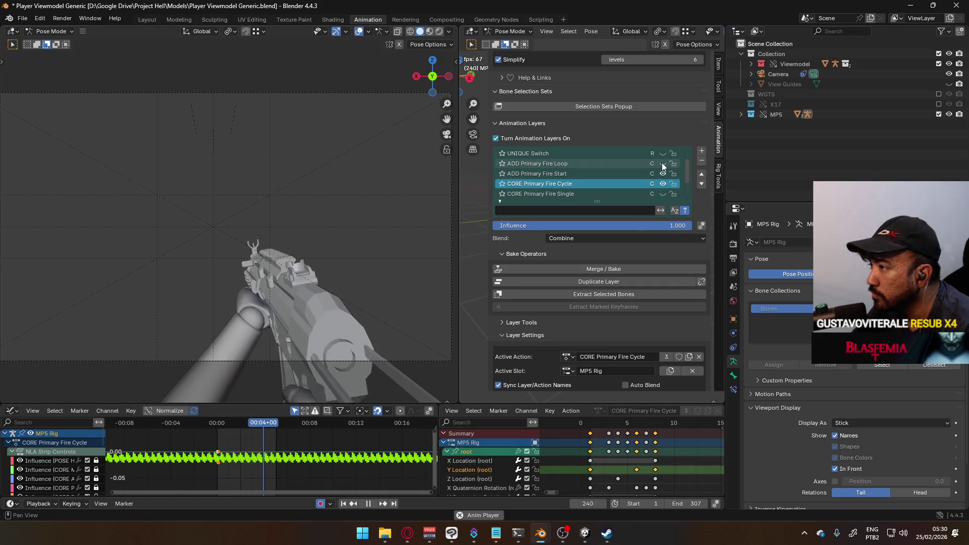
{"action": "left_click", "coordinate": [663, 174]}
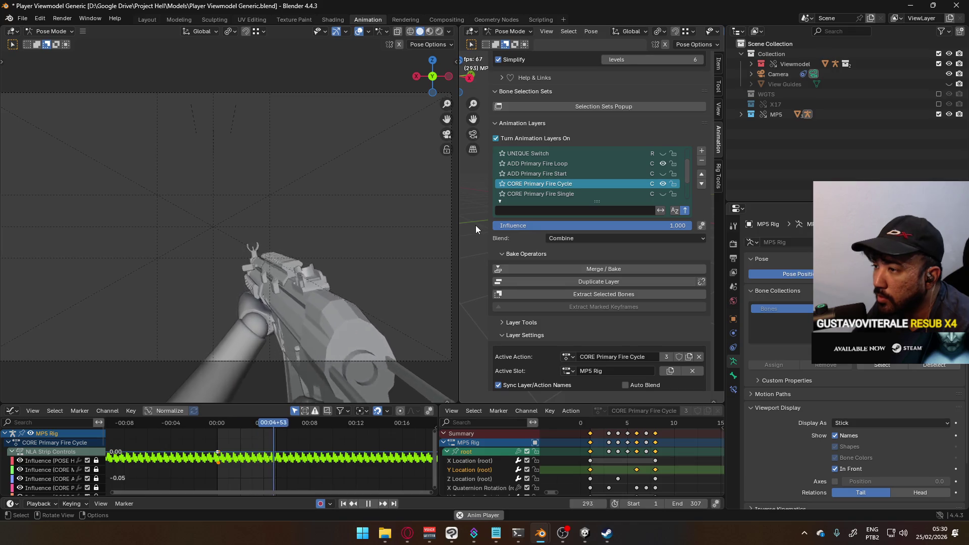
{"action": "left_click", "coordinate": [559, 165]}
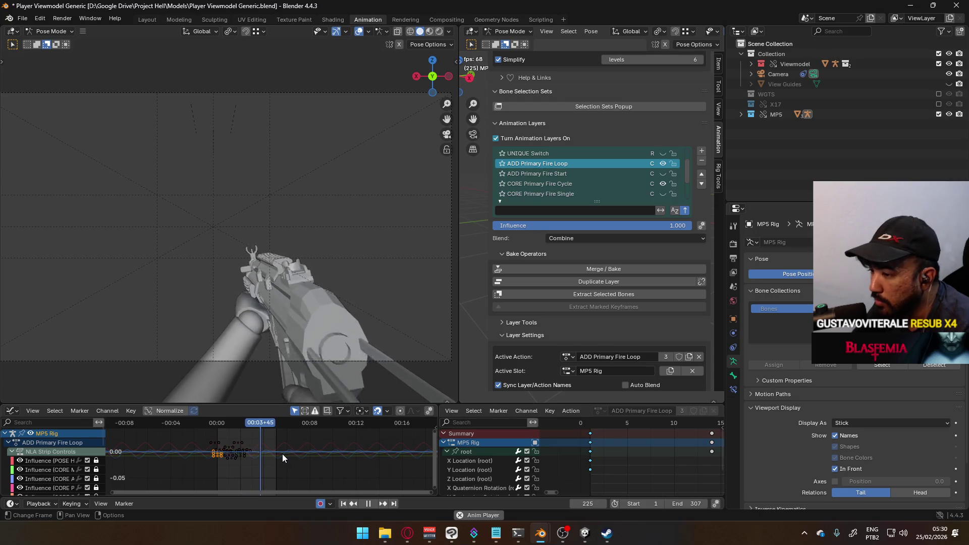
Find the loop's last key at frame 122 and set the scene end frame to 122
{"action": "scroll", "coordinate": [629, 452], "scroll_direction": "down", "scroll_amount": 10}
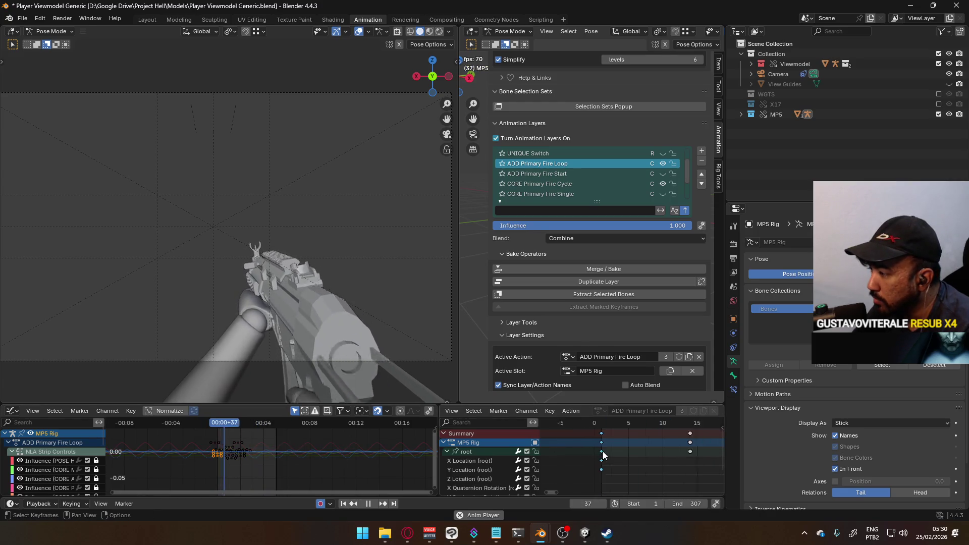
{"action": "scroll", "coordinate": [628, 453], "scroll_direction": "down", "scroll_amount": 3}
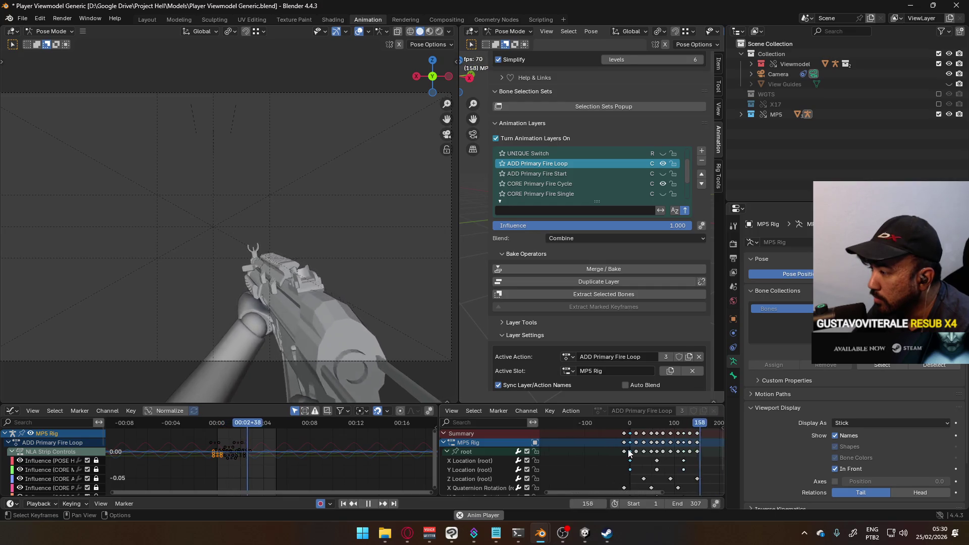
{"action": "scroll", "coordinate": [297, 450], "scroll_direction": "up", "scroll_amount": 4}
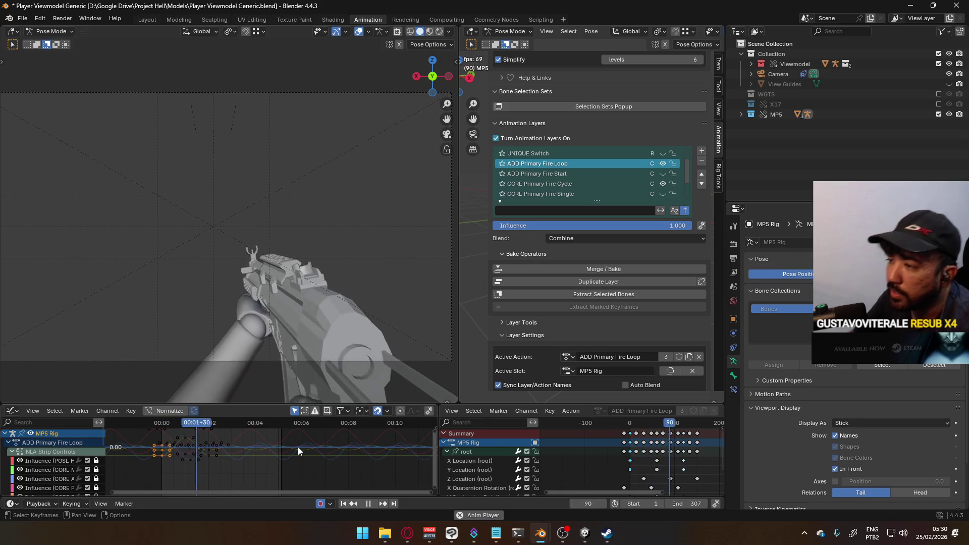
{"action": "middle_click_drag", "start_coordinate": [652, 456], "coordinate": [618, 456]}
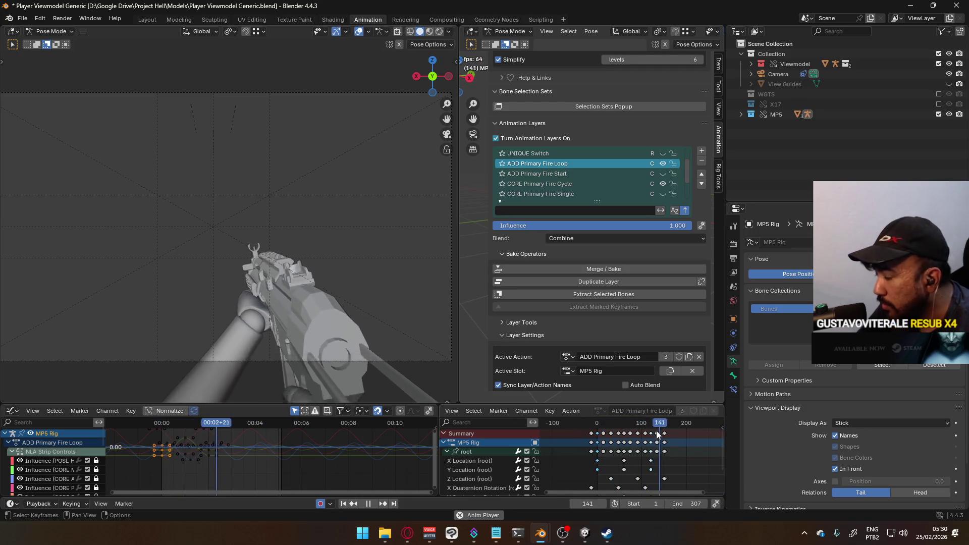
{"action": "left_click_drag", "start_coordinate": [655, 421], "coordinate": [651, 423]}
{"action": "key", "text": "space"}
{"action": "scroll", "coordinate": [651, 461], "scroll_direction": "up", "scroll_amount": 5}
{"action": "type", "text": "122"}
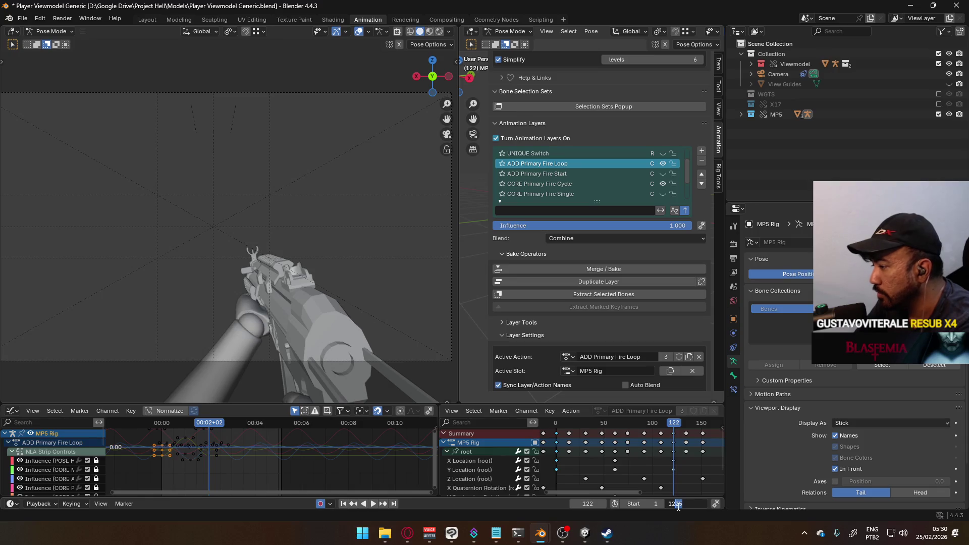
{"action": "key", "text": "Return"}
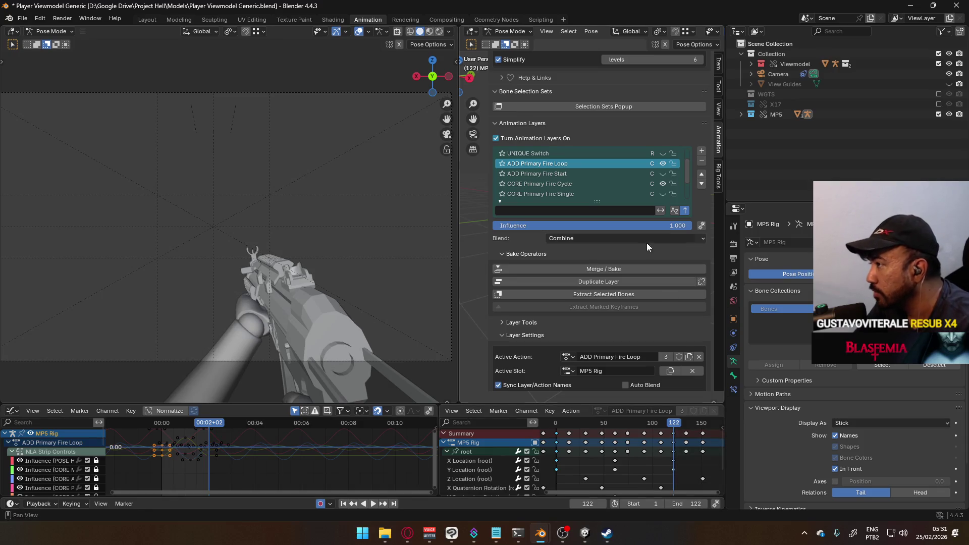
Loop the fire loop over frames 1–122 with CORE Primary Fire Cycle shown, briefly toggling Fire Start
{"action": "key", "text": "space"}
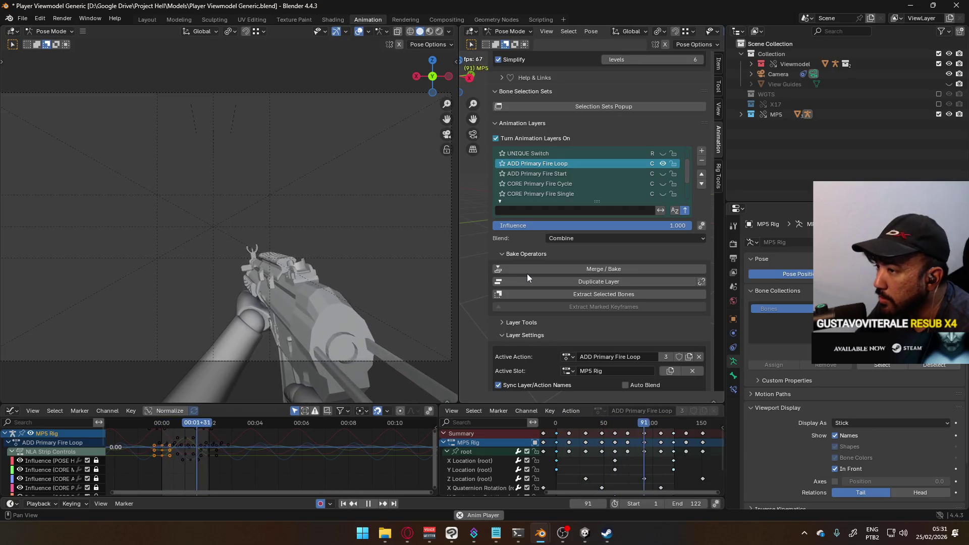
{"action": "left_click", "coordinate": [663, 183]}
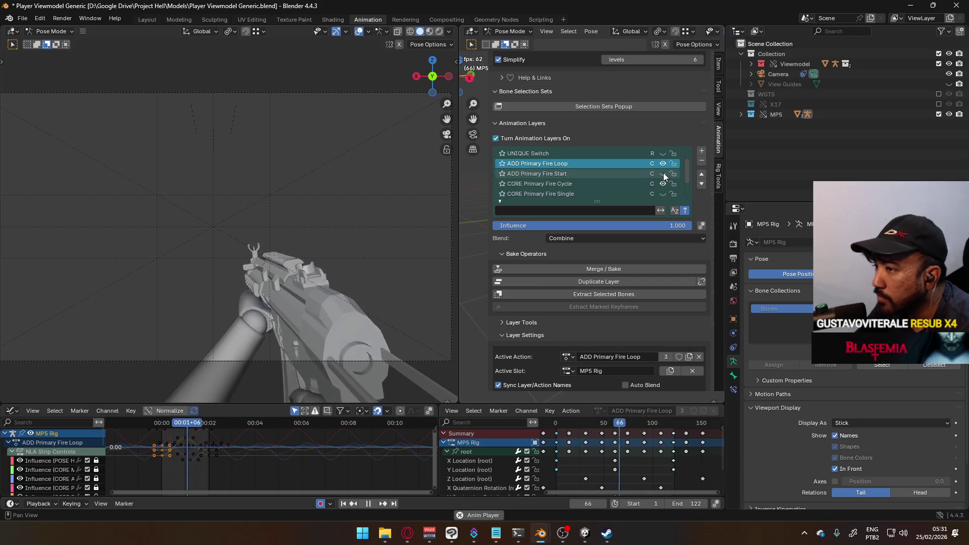
{"action": "left_click", "coordinate": [663, 173]}
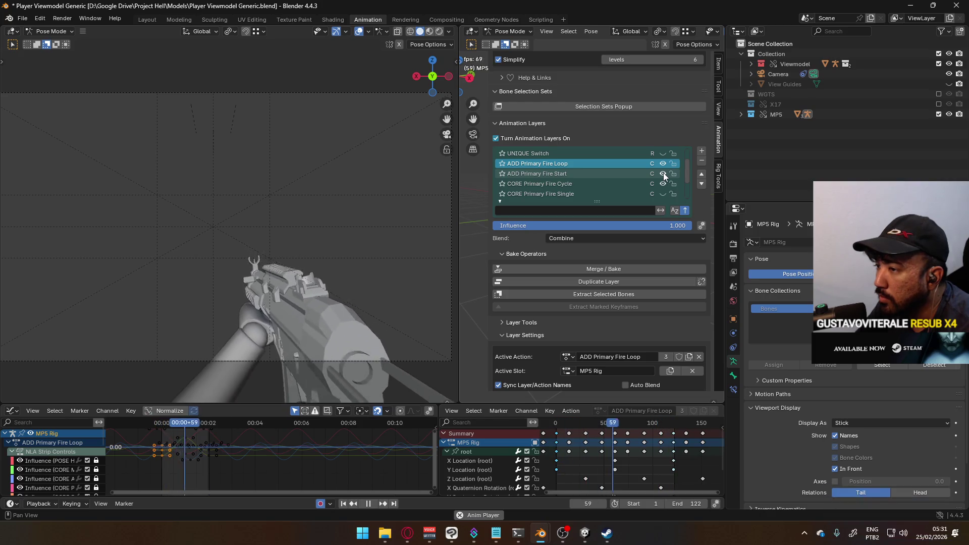
{"action": "left_click", "coordinate": [663, 173]}
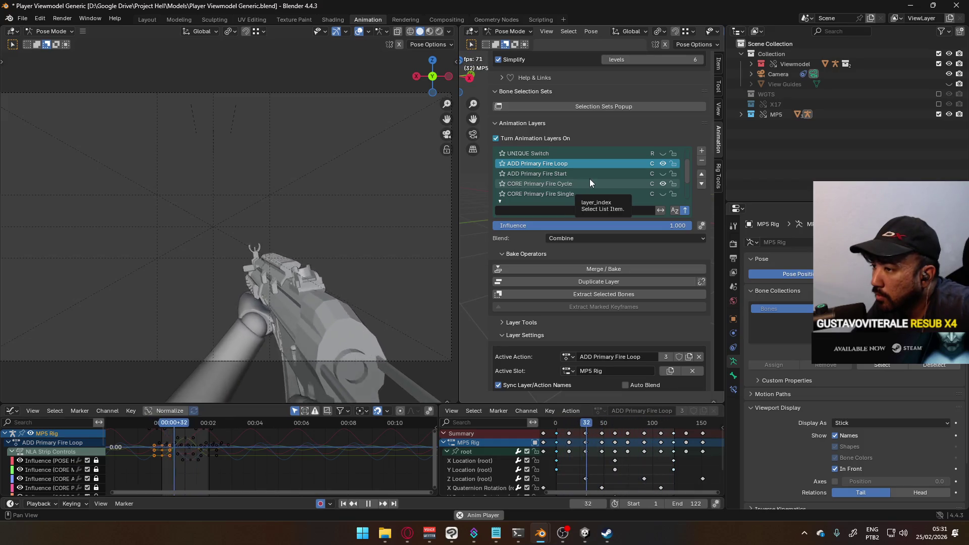
{"action": "scroll", "coordinate": [586, 173], "scroll_direction": "up", "scroll_amount": 1}
{"action": "scroll", "coordinate": [591, 174], "scroll_direction": "up", "scroll_amount": 1}
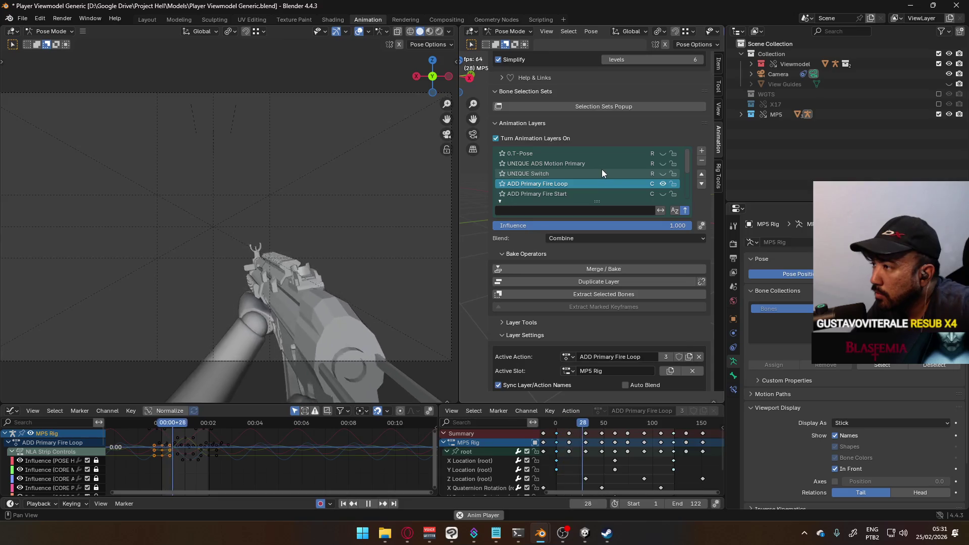
{"action": "scroll", "coordinate": [616, 169], "scroll_direction": "down", "scroll_amount": 5}
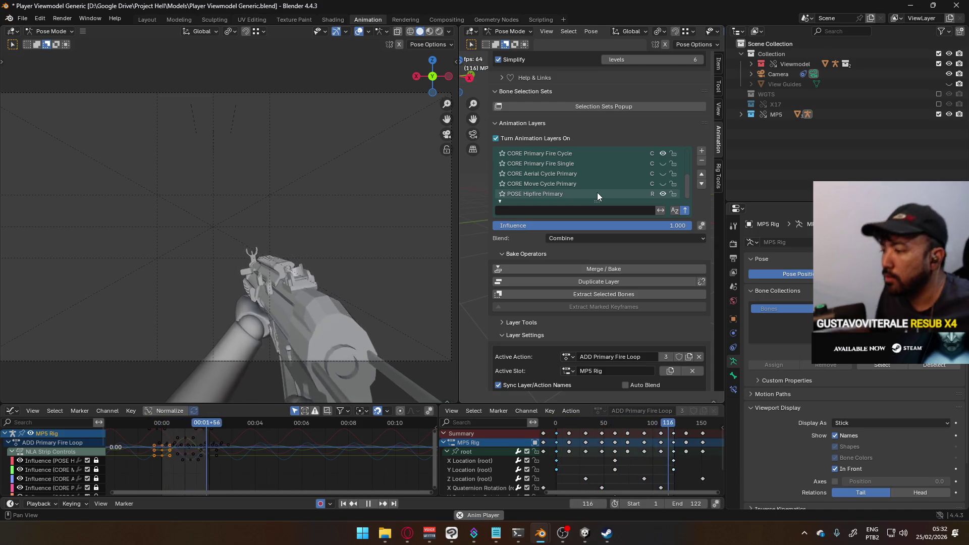
Bring the Steam library, open on the Resident Evil Requiem page, in front of Blender
{"action": "left_click", "coordinate": [607, 533]}
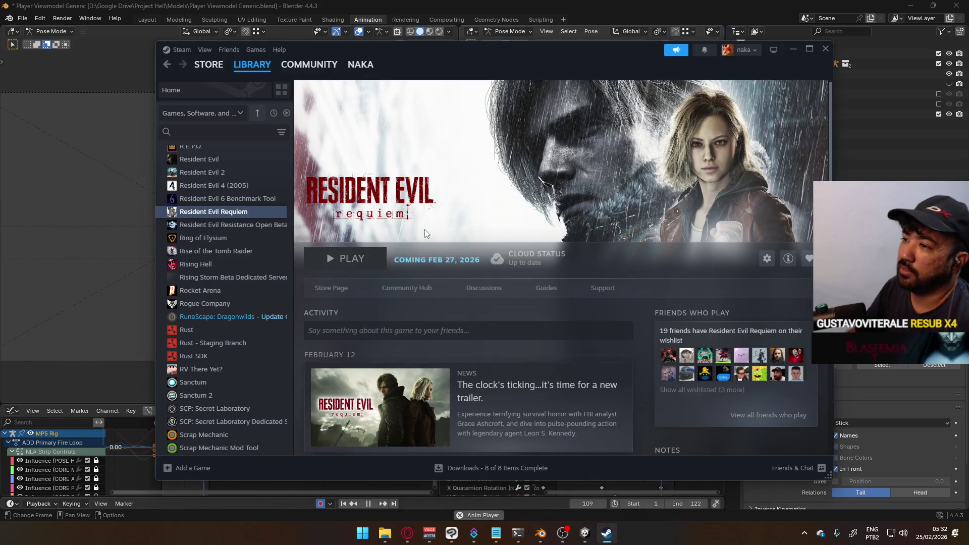